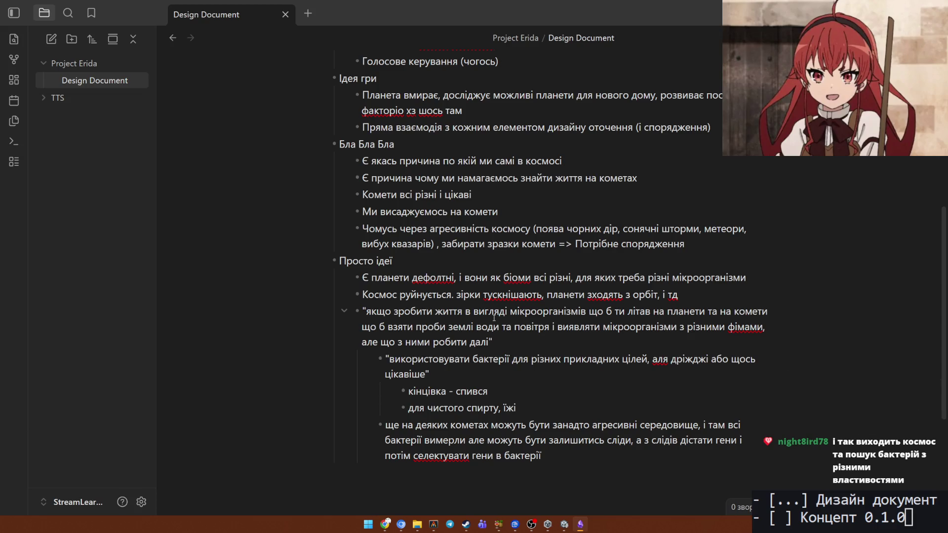
pyautogui.scroll(1, 494, 316)
pyautogui.scroll(4, 613, 296)
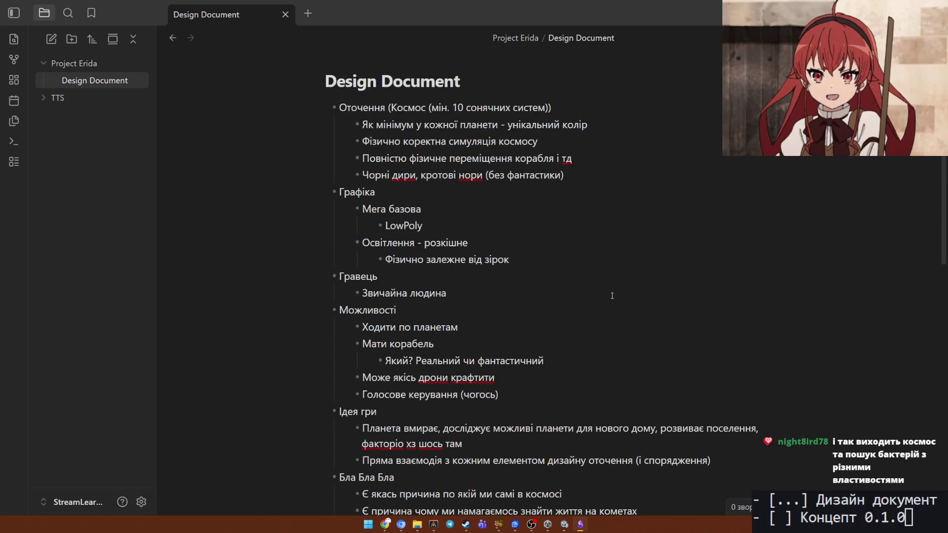
pyautogui.scroll(-4, 634, 294)
pyautogui.scroll(-3, 634, 295)
pyautogui.scroll(2, 634, 294)
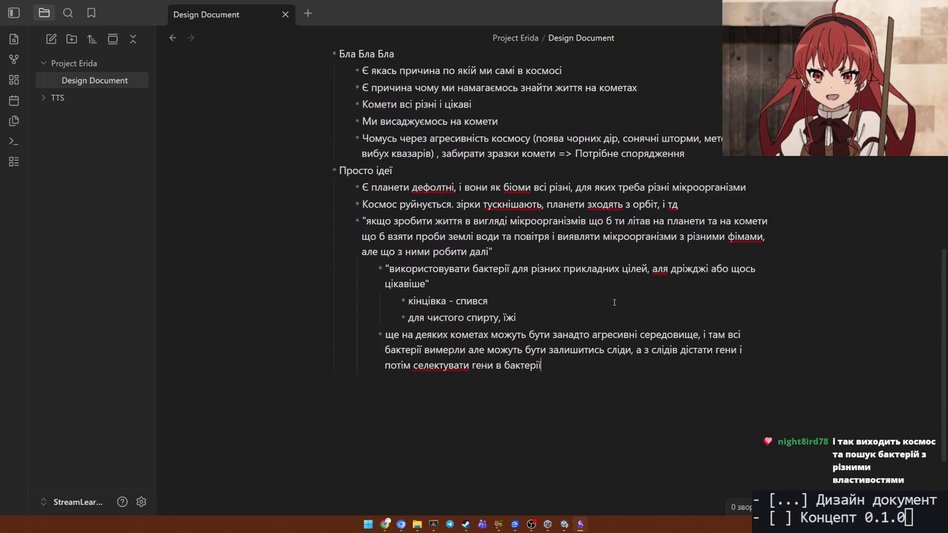
pyautogui.scroll(-1, 634, 294)
# Switch between the Obsidian design document and the to-do list to mark 'Дизайн документ' as [+-].
pyautogui.hotkey('alt', 'Tab')
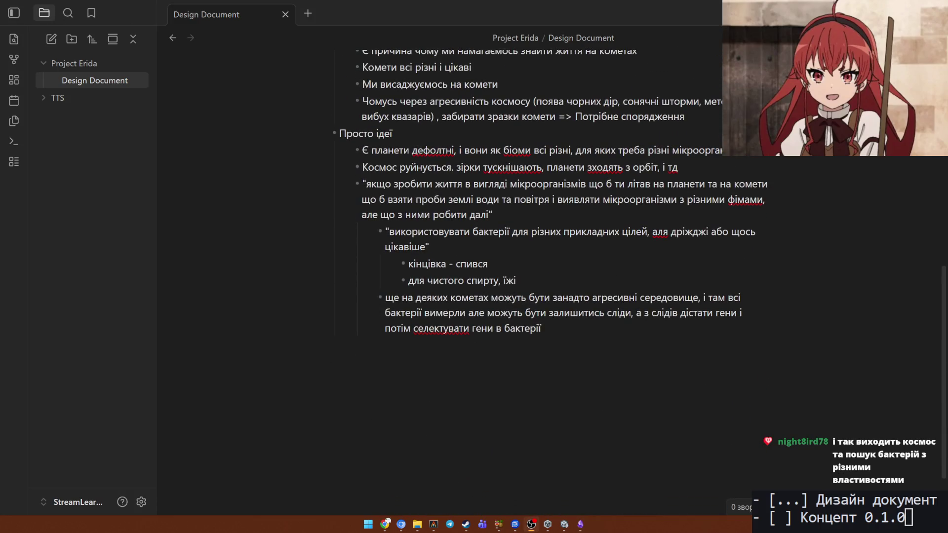
pyautogui.hotkey('alt', 'Tab')
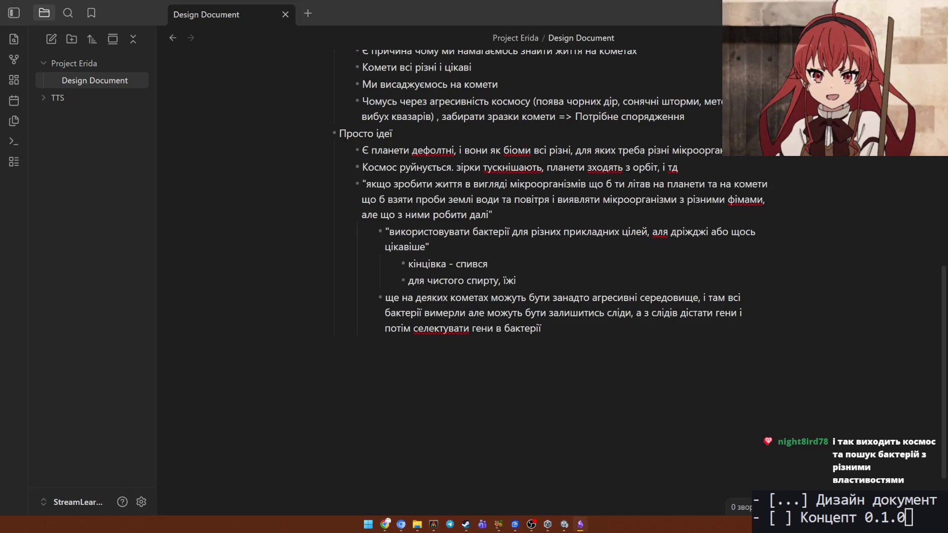
pyautogui.hotkey('alt', 'Tab')
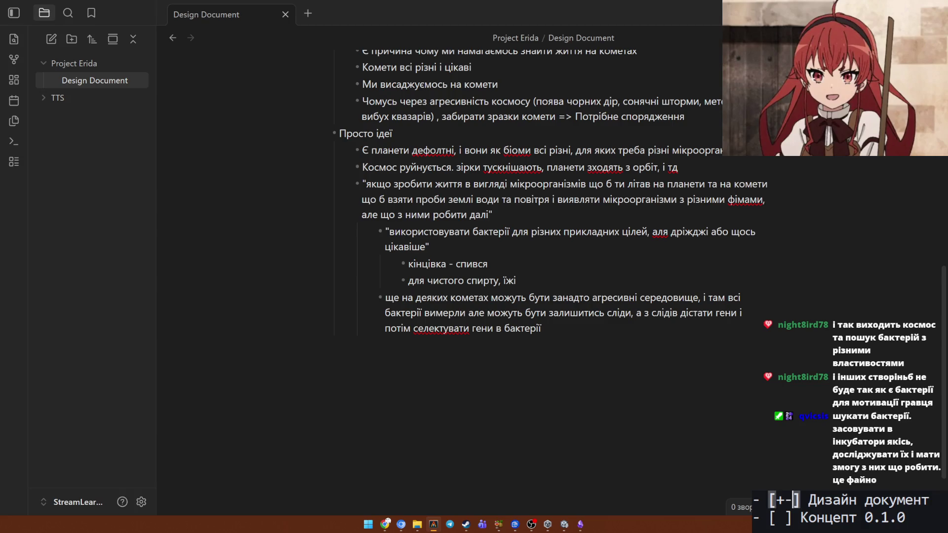
# Add an indented '- mvp' item beneath 'Концепт 0.1.0' in the terminal to-do list.
pyautogui.press('Down')
pyautogui.hotkey('ctrl', 'Right')
pyautogui.hotkey('ctrl', 'Right')
pyautogui.hotkey('ctrl', 'Right')
pyautogui.hotkey('ctrl', 'Right')
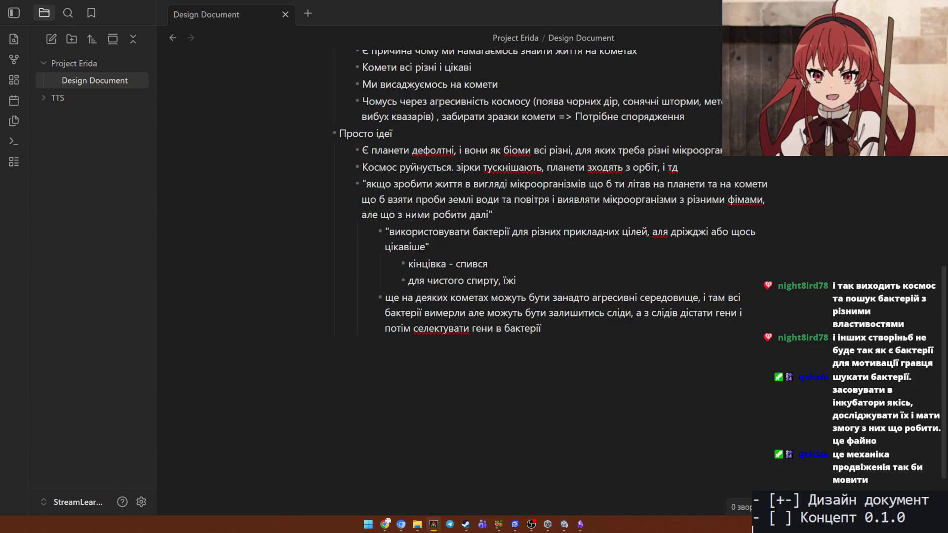
pyautogui.press('Return')
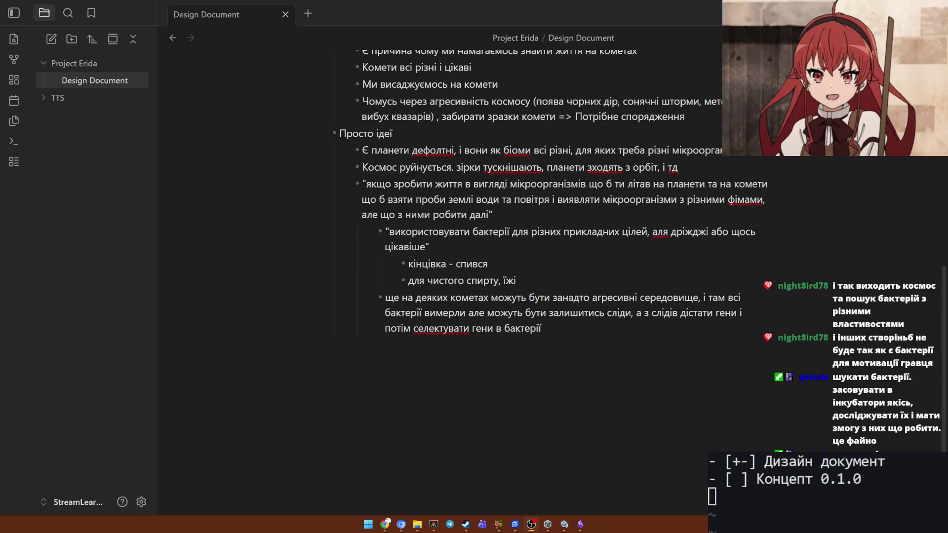
pyautogui.hotkey('alt', 'Tab')
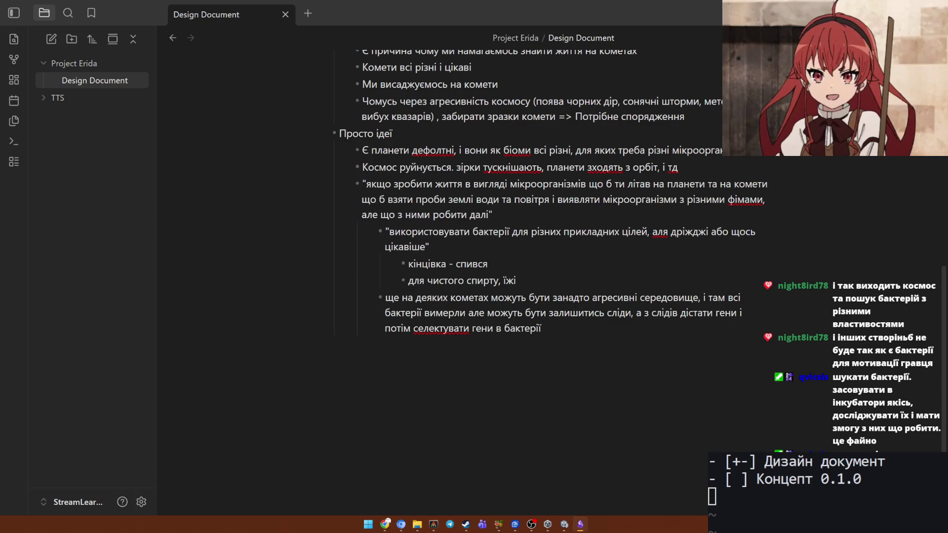
pyautogui.click(932, 485)
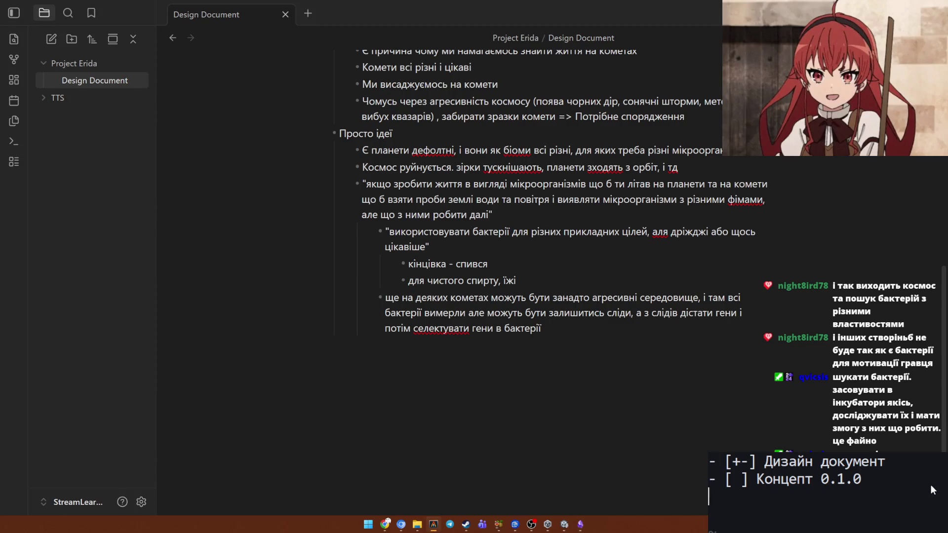
pyautogui.write('-')
pyautogui.press('BackSpace')
pyautogui.press('BackSpace')
pyautogui.write('- ')
pyautogui.write('mvp')
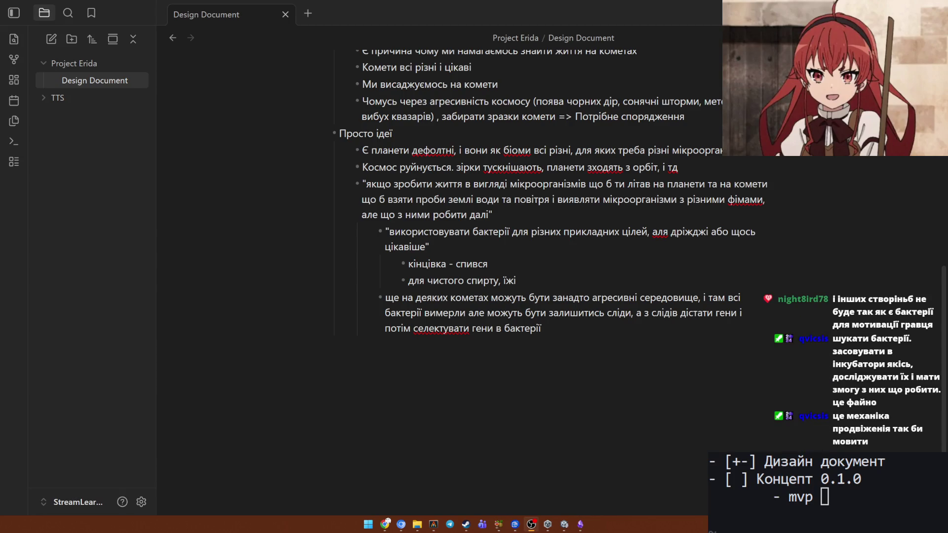
pyautogui.hotkey('alt', 'Tab')
pyautogui.hotkey('alt', 'Tab')
# Start a 'Фінал' bullet at the end of the document with sub-bullets on ship and player, planets and comets.
pyautogui.click(604, 333)
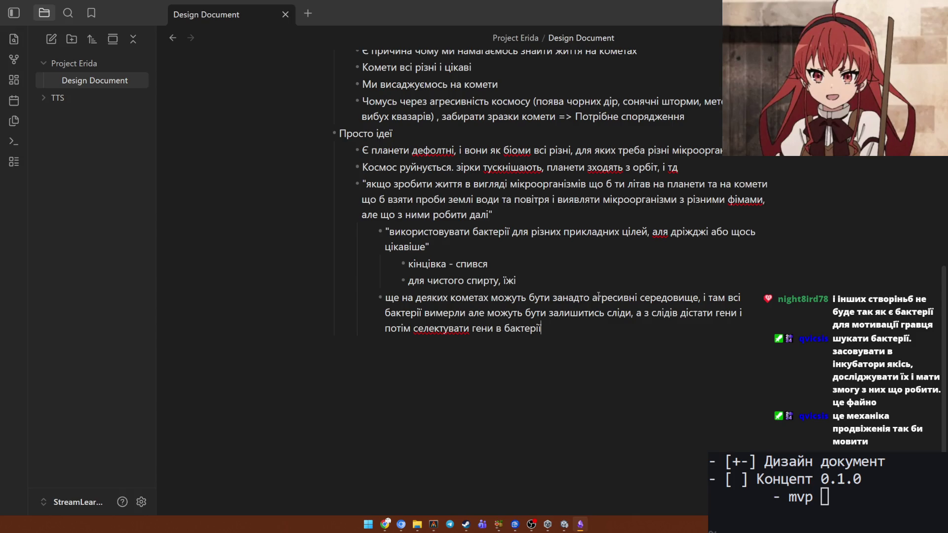
pyautogui.scroll(4, 597, 295)
pyautogui.scroll(2, 592, 291)
pyautogui.scroll(-5, 592, 291)
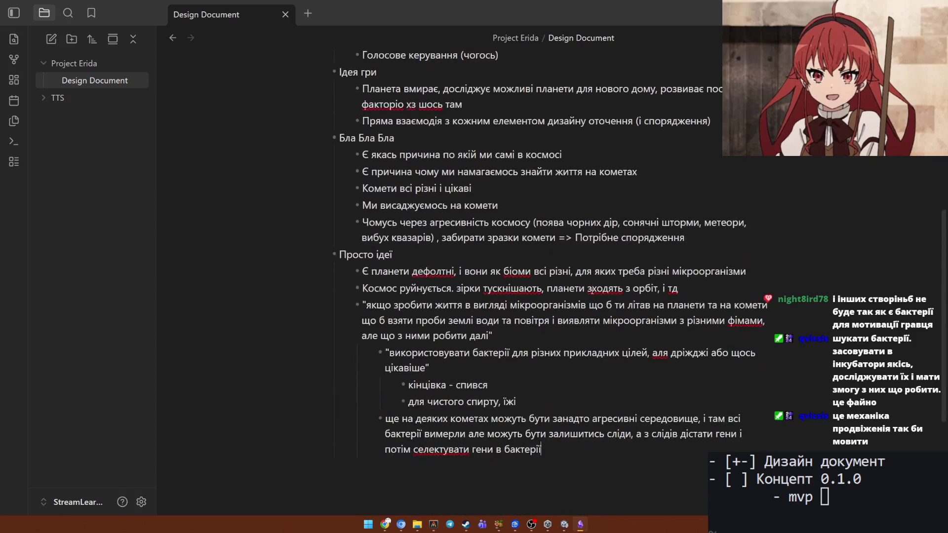
pyautogui.scroll(-2, 596, 300)
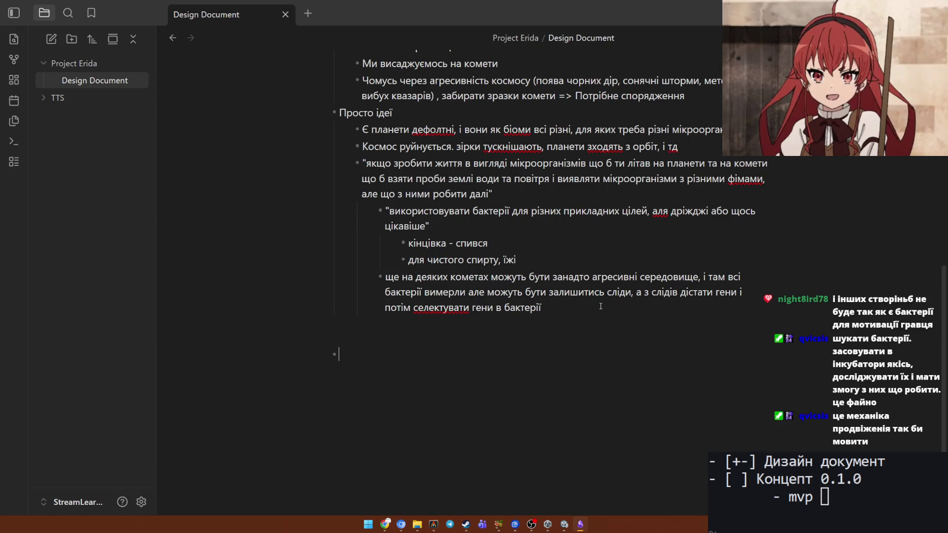
pyautogui.write('Ф')
pyautogui.write('інал')
pyautogui.write('"')
pyautogui.press('BackSpace')
pyautogui.write('@')
pyautogui.press('BackSpace')
pyautogui.write('Є корабль ')
pyautogui.write('і гравець')
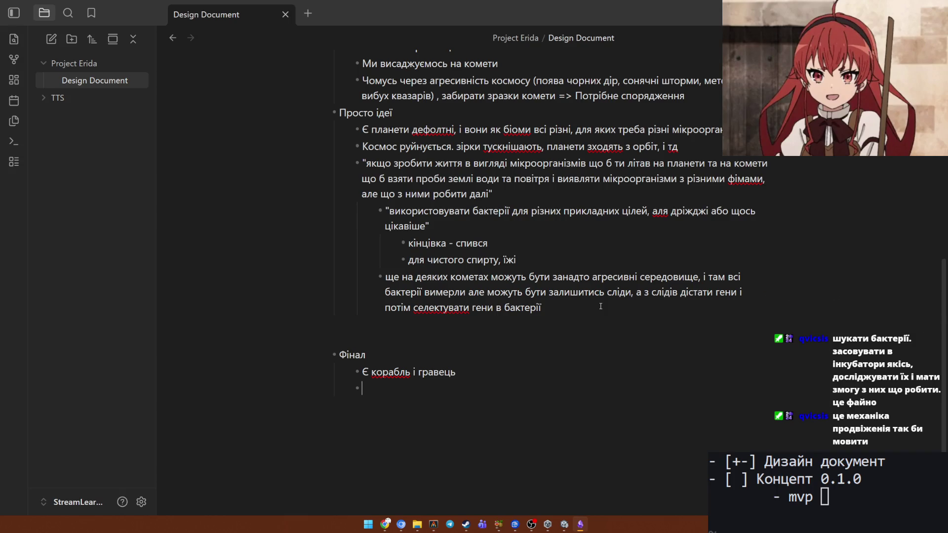
pyautogui.write('Є п')
pyautogui.press('BackSpace')
pyautogui.press('BackSpace')
pyautogui.press('BackSpace')
pyautogui.write('Є пла')
pyautogui.write('нети, є ко')
pyautogui.write('мети')
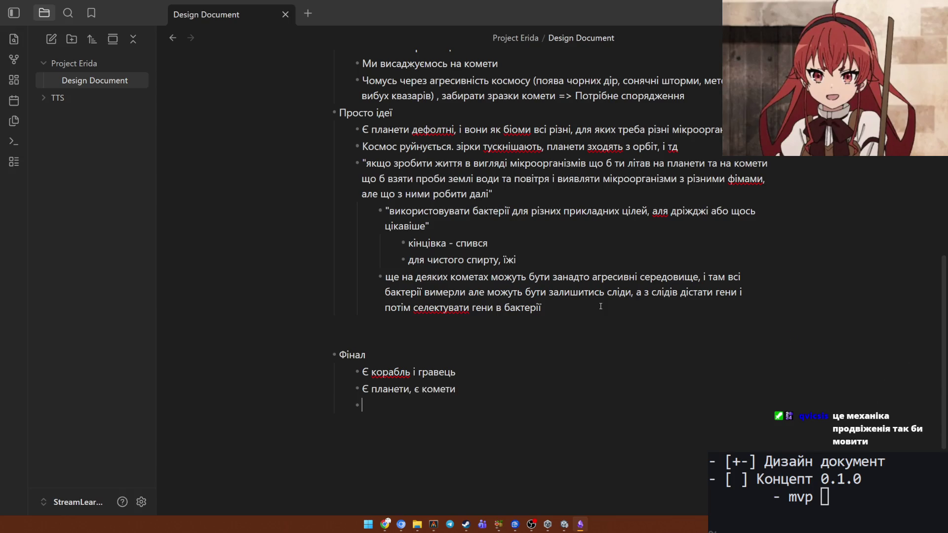
pyautogui.write('Є')
pyautogui.press('BackSpace')
pyautogui.write('У')
pyautogui.write(' комет є')
# Add the sub-bullet on comet access problems solved by puzzles or спорядженням.
pyautogui.press('BackSpace')
pyautogui.write('проблем')
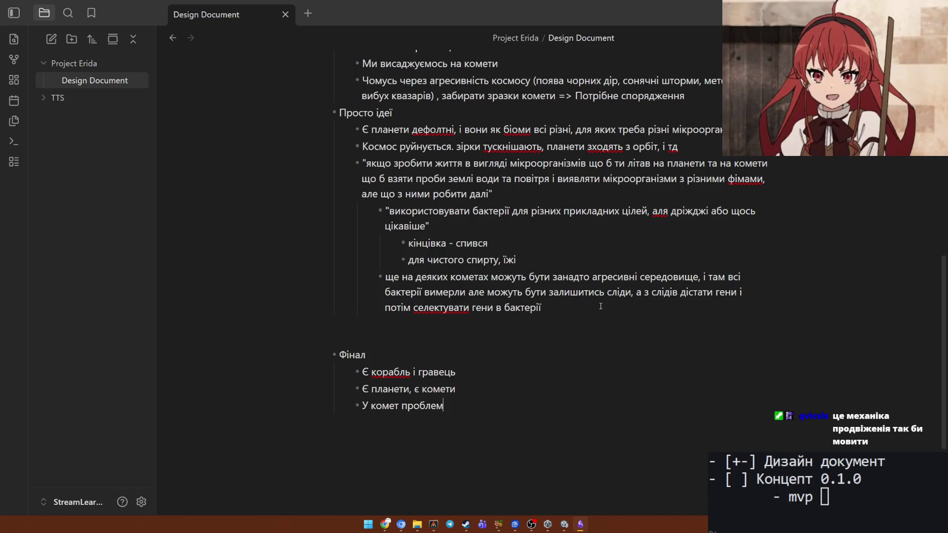
pyautogui.write('и як до них')
pyautogui.write(' дібратись')
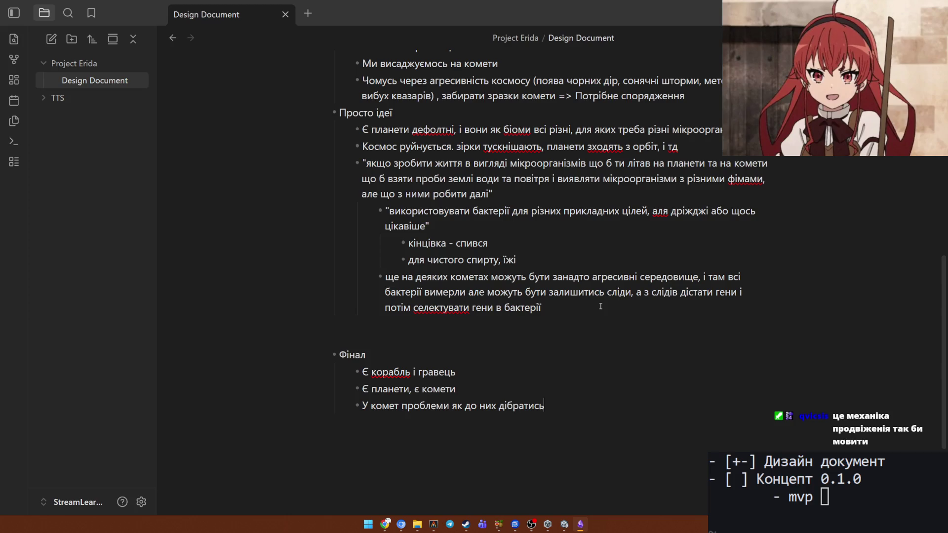
pyautogui.write(', ми')
pyautogui.write(' їх вирі')
pyautogui.write('шуємо, або')
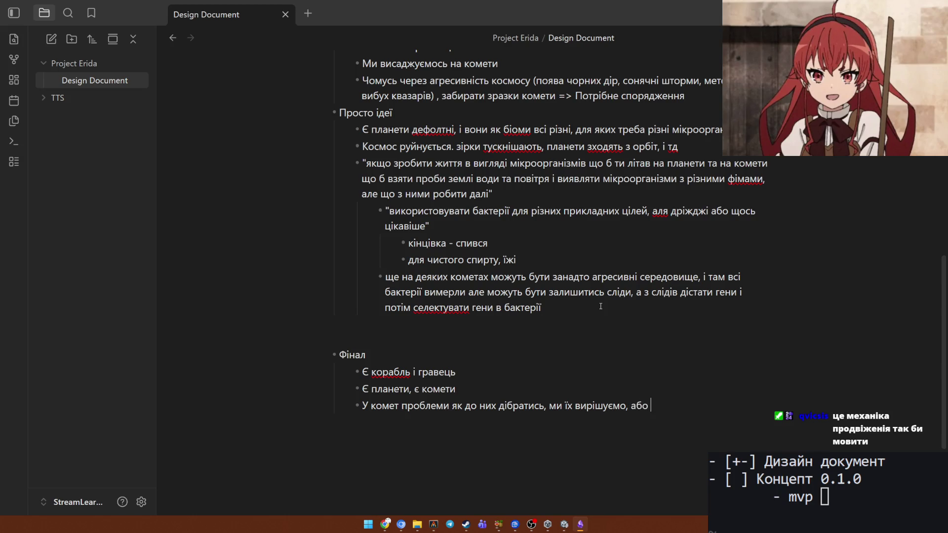
pyautogui.write(' пазлами')
pyautogui.write(', або спож')
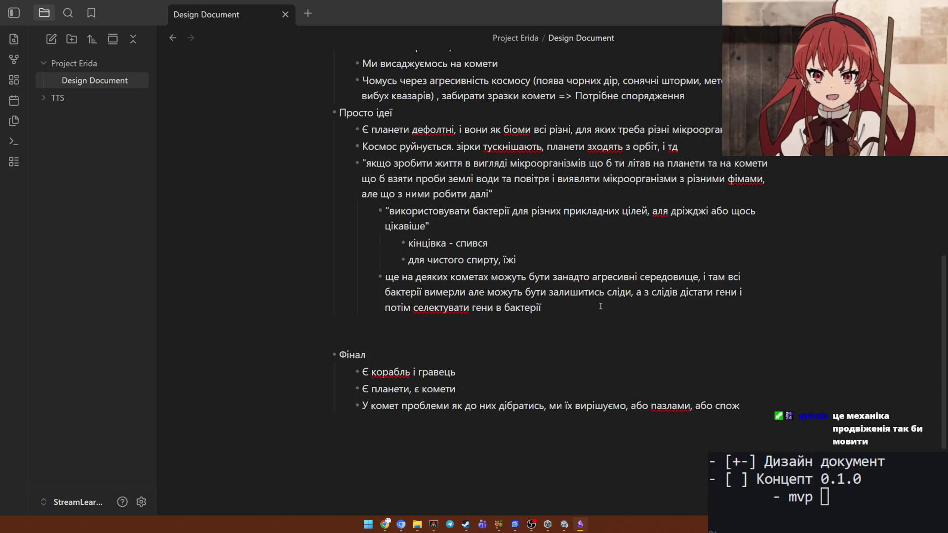
pyautogui.press('BackSpace')
pyautogui.write('рядженням')
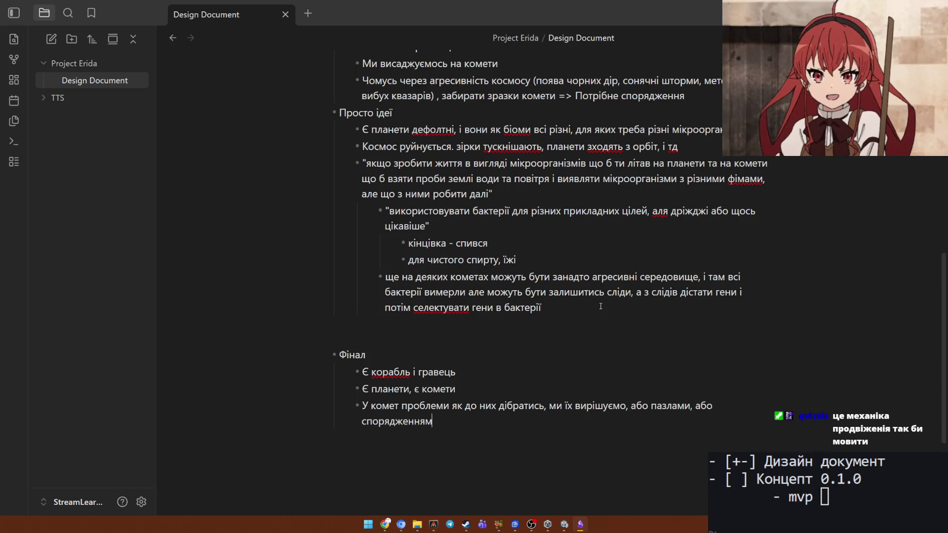
pyautogui.press('Return')
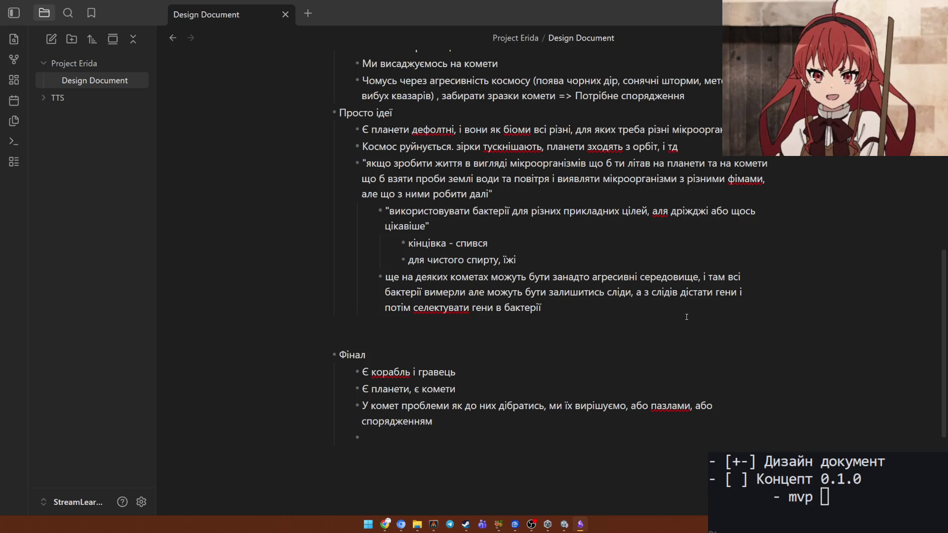
pyautogui.write('На ком')
pyautogui.write('ета')
# Add a bullet on useful things 'На кометах' with a nested 'Мікроорганізми' item about many useful kinds.
pyautogui.press('BackSpace')
pyautogui.write('є')
pyautogui.write(' корисні ш')
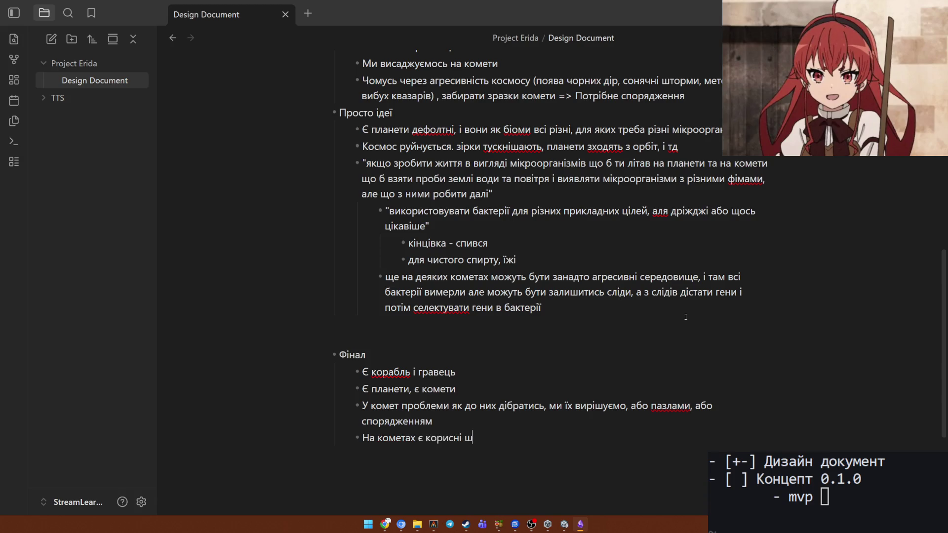
pyautogui.write('туки:')
pyautogui.press('Return')
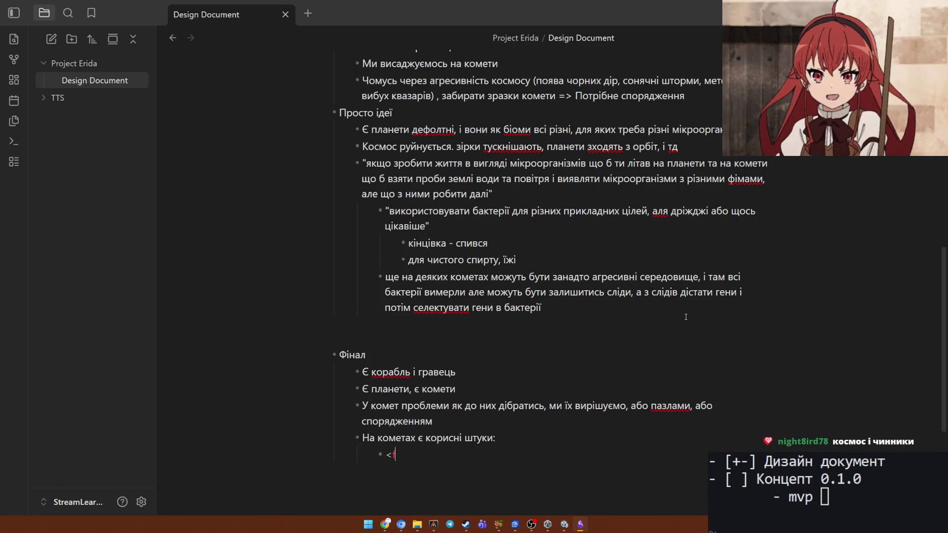
pyautogui.write('Ба')
pyautogui.write('ктерії')
pyautogui.press('BackSpace')
pyautogui.press('BackSpace')
pyautogui.press('BackSpace')
pyautogui.press('BackSpace')
pyautogui.press('BackSpace')
pyautogui.press('BackSpace')
pyautogui.press('BackSpace')
pyautogui.press('BackSpace')
pyautogui.write('Мі')
pyautogui.write('крооргані')
pyautogui.write('зми')
pyautogui.write('Їх є')
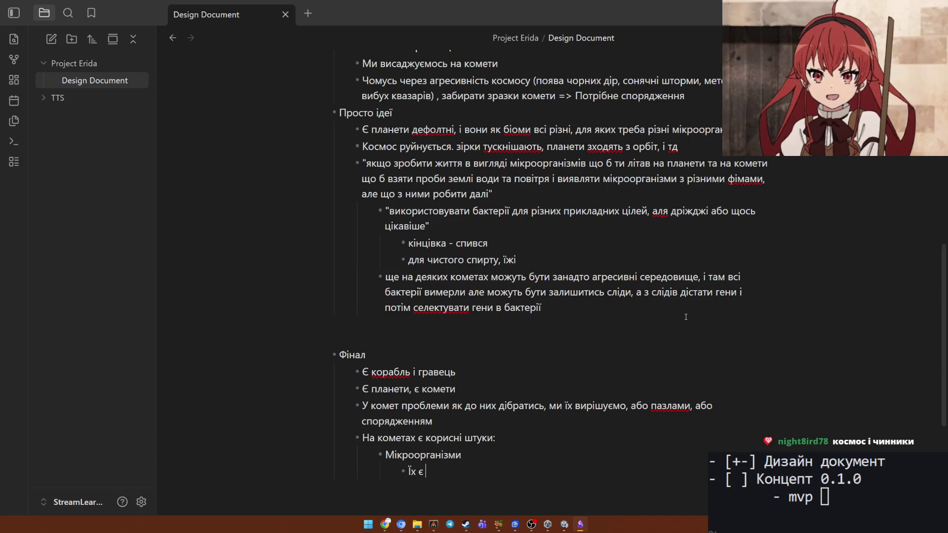
pyautogui.write(' безліч ви')
pyautogui.write('дів')
pyautogui.press('BackSpace')
pyautogui.write('і їх мож')
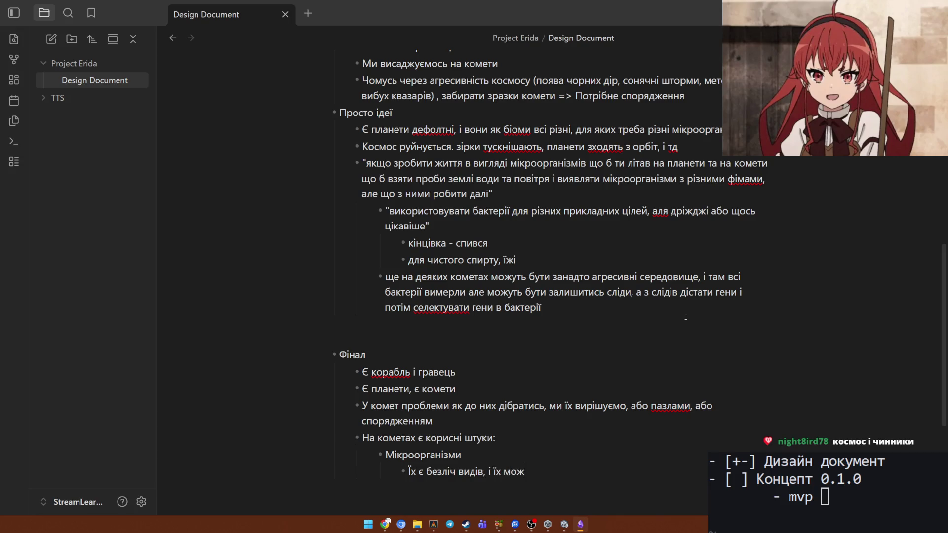
pyautogui.write('на використов')
pyautogui.write('увати ')
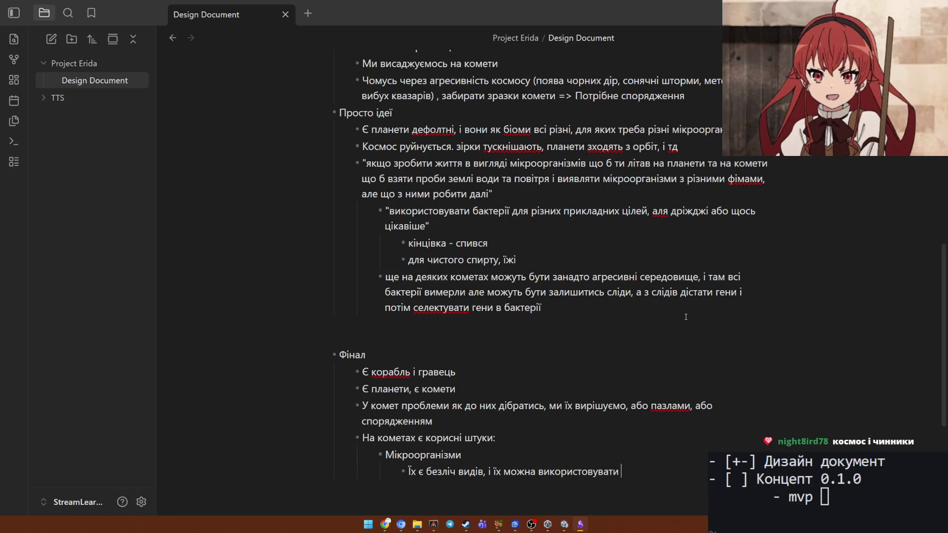
pyautogui.write('для')
pyautogui.write(' чого')
pyautogui.write('сь корис')
pyautogui.write('н')
pyautogui.scroll(-3, 691, 246)
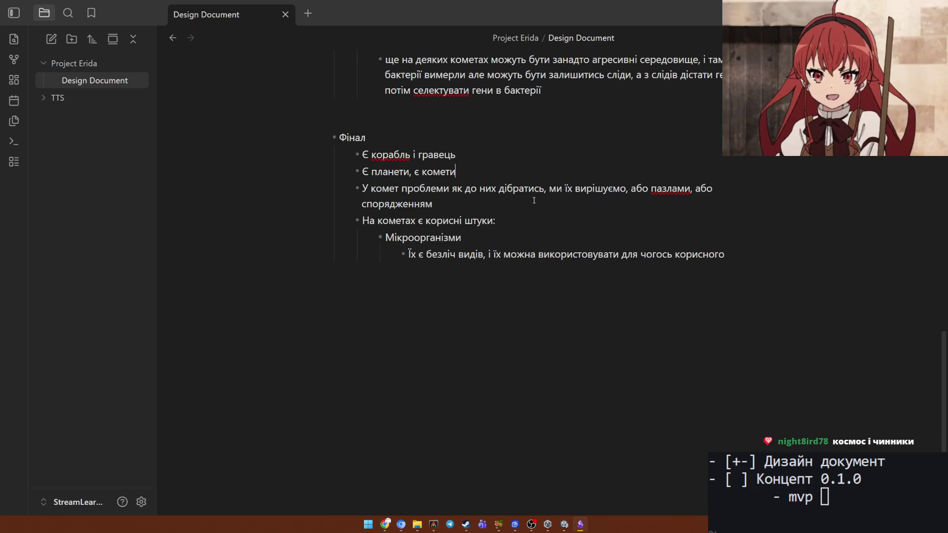
# Insert a bullet 'Космосом обумовленні проблеми' directly below 'Є планети, є комети', fixing typos.
pyautogui.click(544, 188)
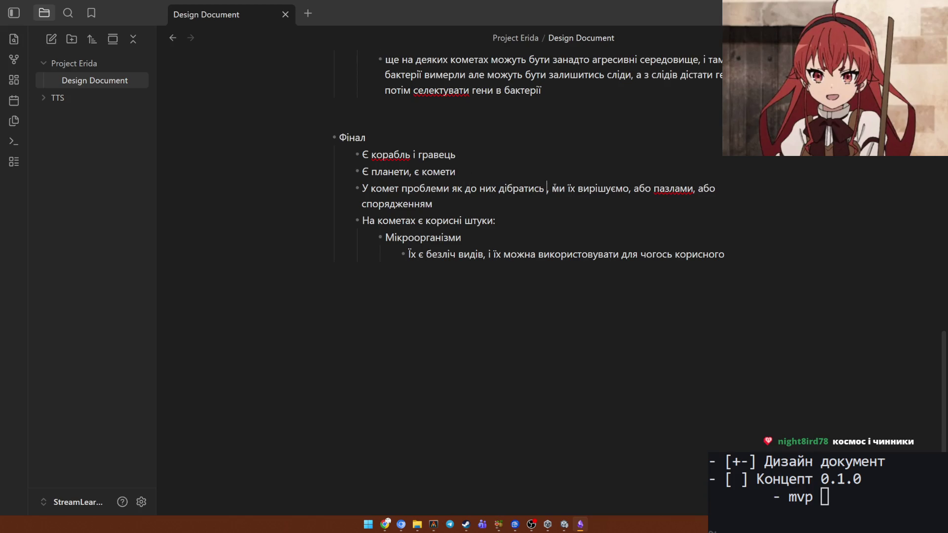
pyautogui.press('Up')
pyautogui.press('End')
pyautogui.press('Return')
pyautogui.write('К')
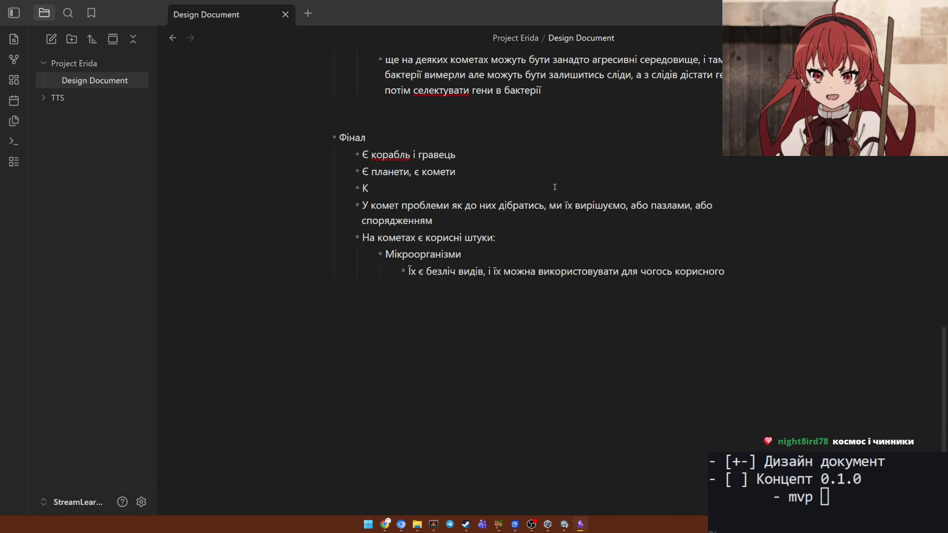
pyautogui.write('осмосом')
pyautogui.write('обумов')
pyautogui.write('ленні п')
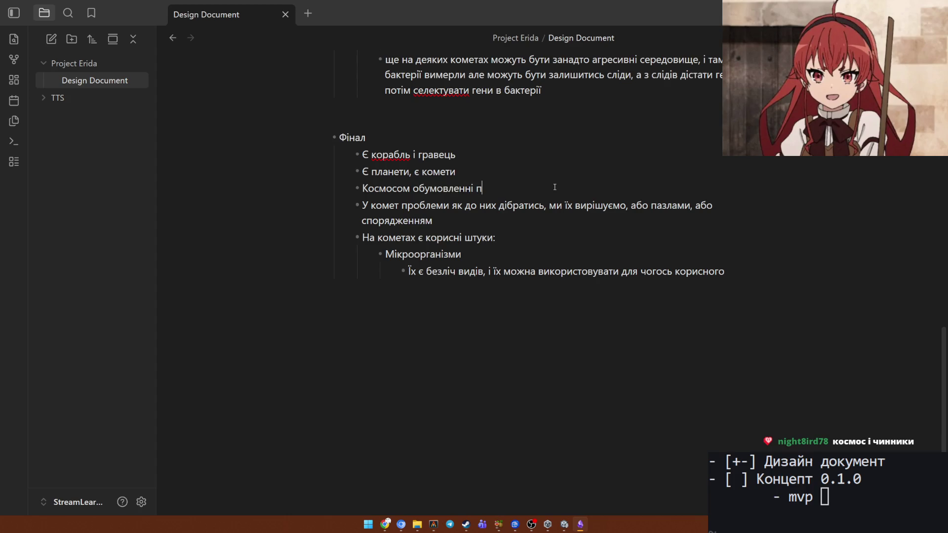
pyautogui.write('роблеми')
pyautogui.press('BackSpace')
pyautogui.write('о')
pyautogui.press('BackSpace')
pyautogui.write('и доб')
pyautogui.write('риння')
pyautogui.press('BackSpace')
pyautogui.press('BackSpace')
pyautogui.press('BackSpace')
pyautogui.press('BackSpace')
pyautogui.write('іяль')
pyautogui.press('BackSpace')
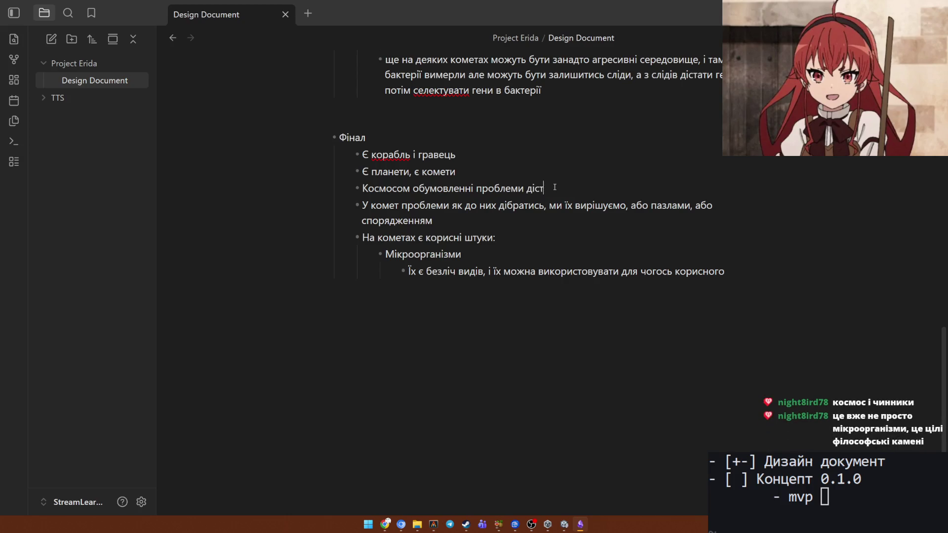
pyautogui.press('BackSpace')
pyautogui.press('BackSpace')
pyautogui.press('BackSpace')
pyautogui.press('BackSpace')
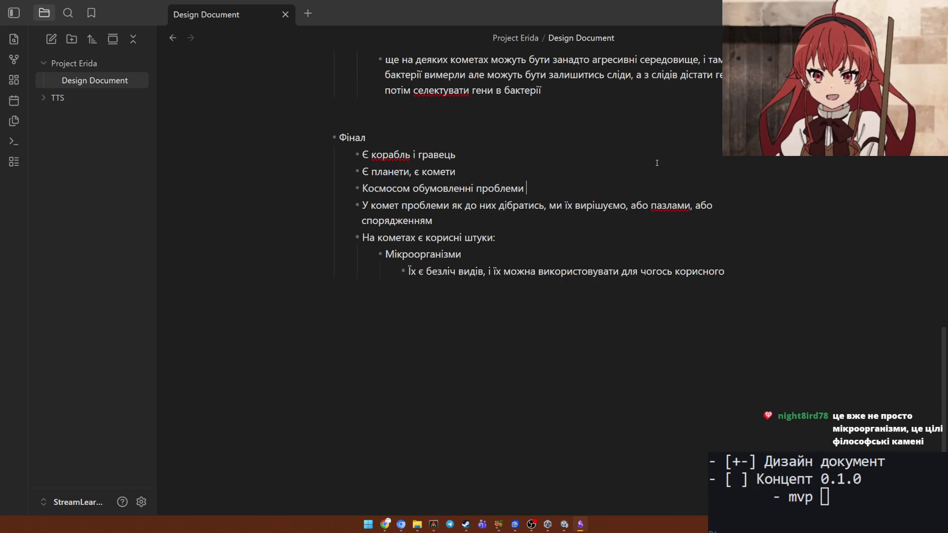
pyautogui.write('д')
pyautogui.write('обирання до ')
pyautogui.write('комет')
# Finish the line with 'добирання до комет' and add a bullet 'Космос не дуже звичний, він руйнується'.
pyautogui.press('Return')
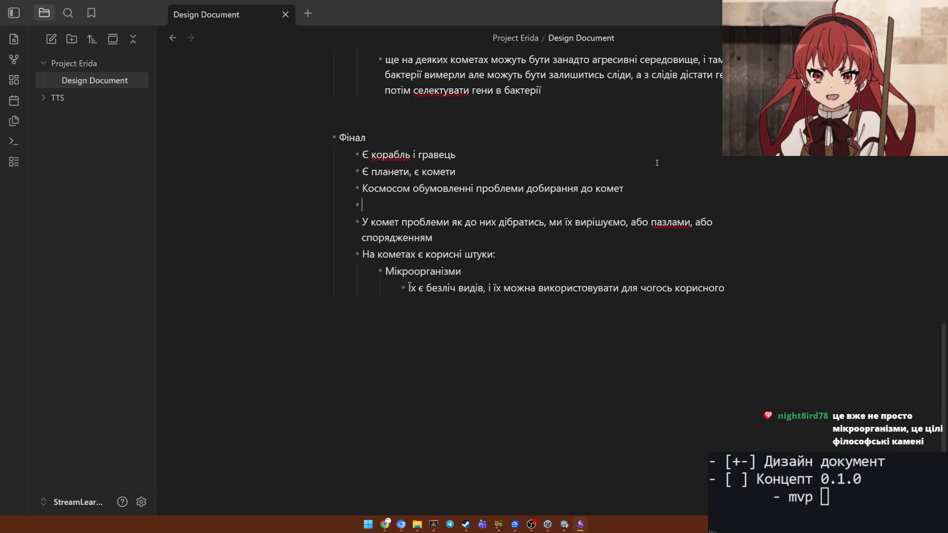
pyautogui.write('Космос')
pyautogui.write(' не дуже ')
pyautogui.write('звичний, ')
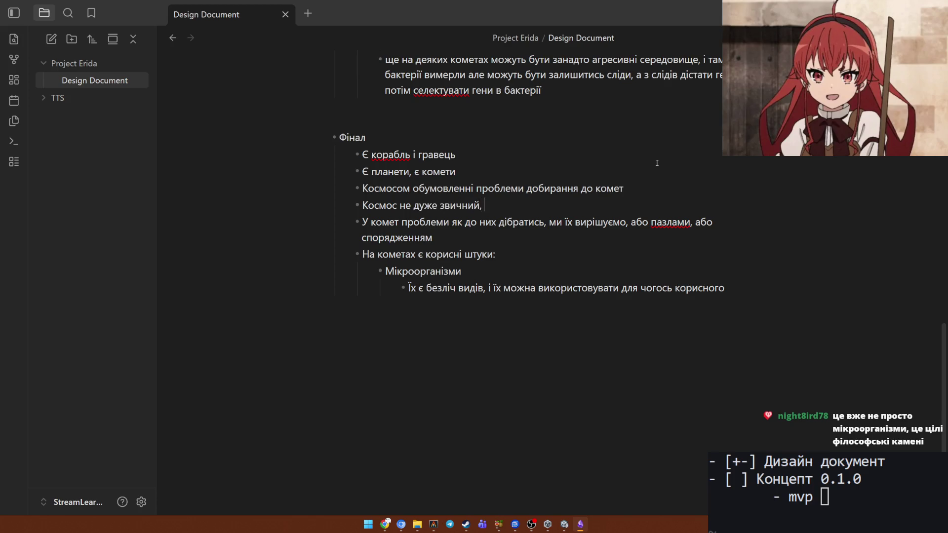
pyautogui.write('він ру')
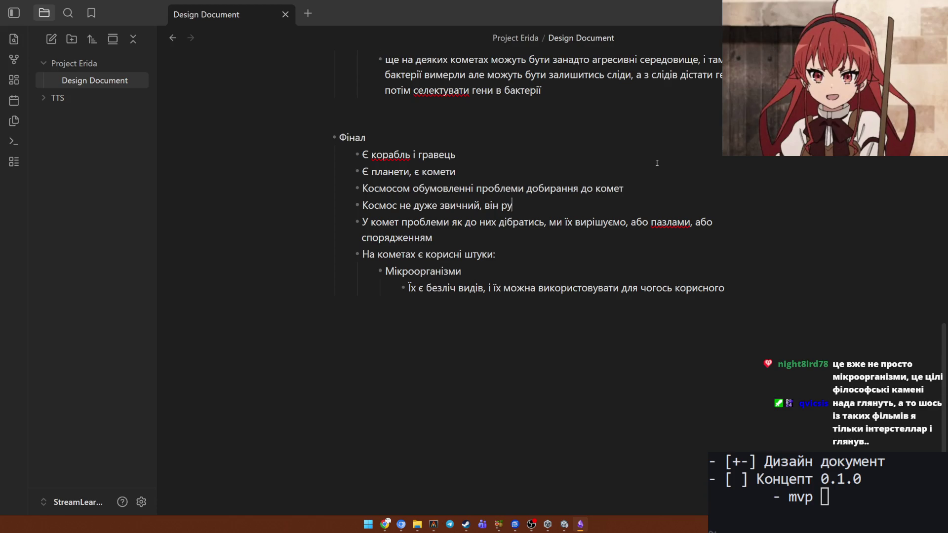
pyautogui.write('йнується')
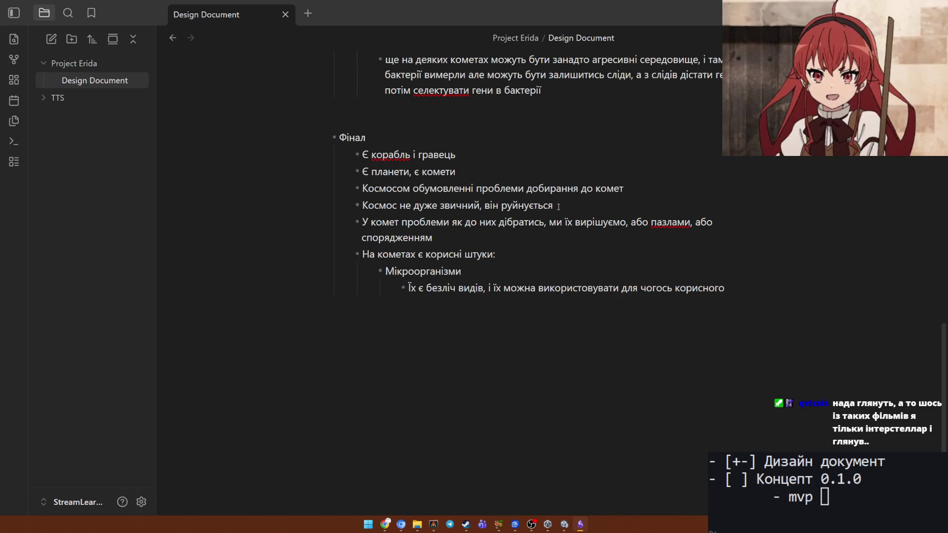
pyautogui.scroll(3, 558, 207)
pyautogui.scroll(3, 560, 209)
pyautogui.scroll(3, 560, 209)
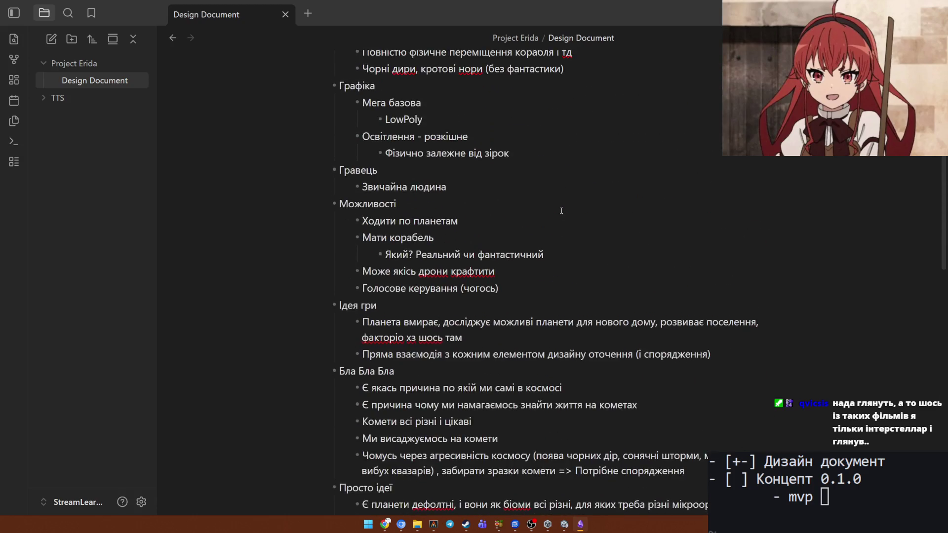
pyautogui.scroll(-2, 562, 211)
pyautogui.scroll(-2, 561, 211)
pyautogui.scroll(-5, 652, 234)
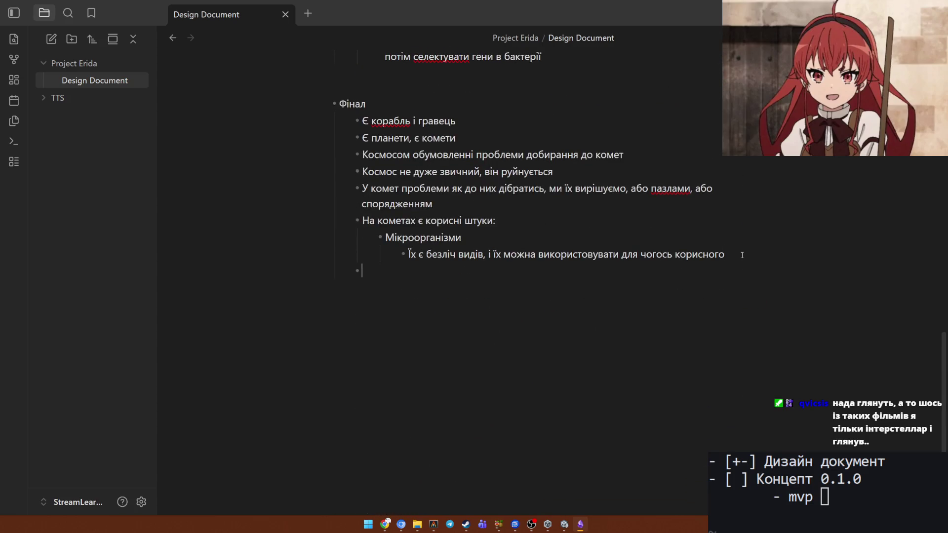
pyautogui.write('Споряджен')
pyautogui.write('ня і оточе')
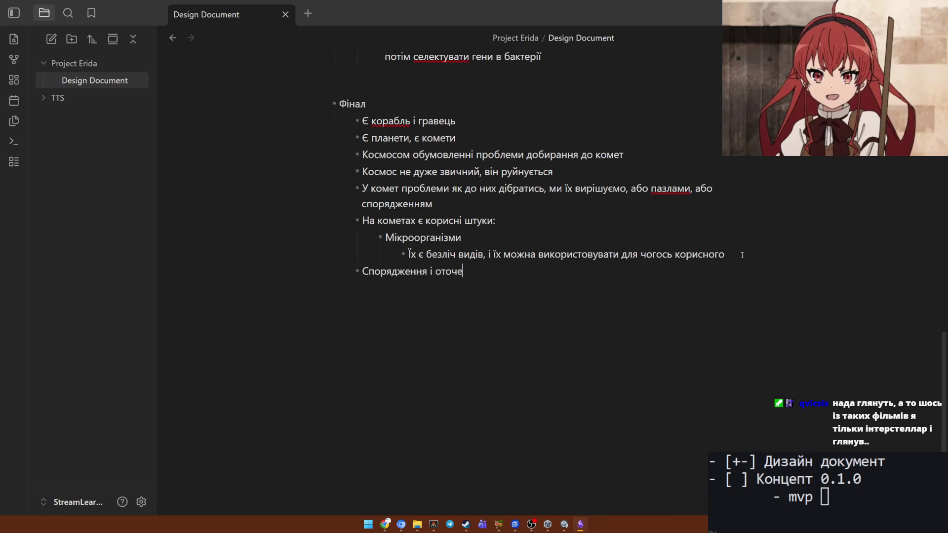
pyautogui.write('ння 100%')
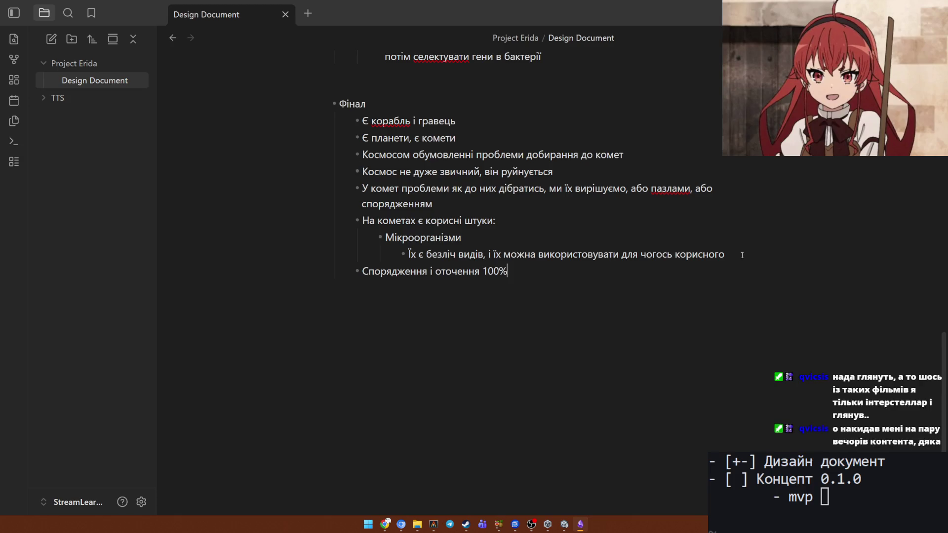
pyautogui.write(' інтер')
pyautogui.write('активні')
pyautogui.scroll(3, 575, 287)
pyautogui.scroll(2, 578, 283)
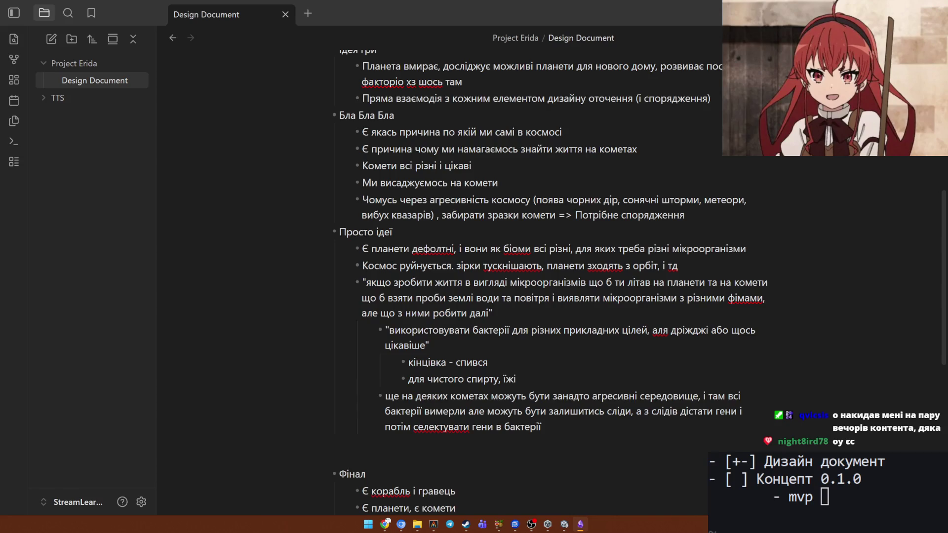
pyautogui.scroll(5, 563, 218)
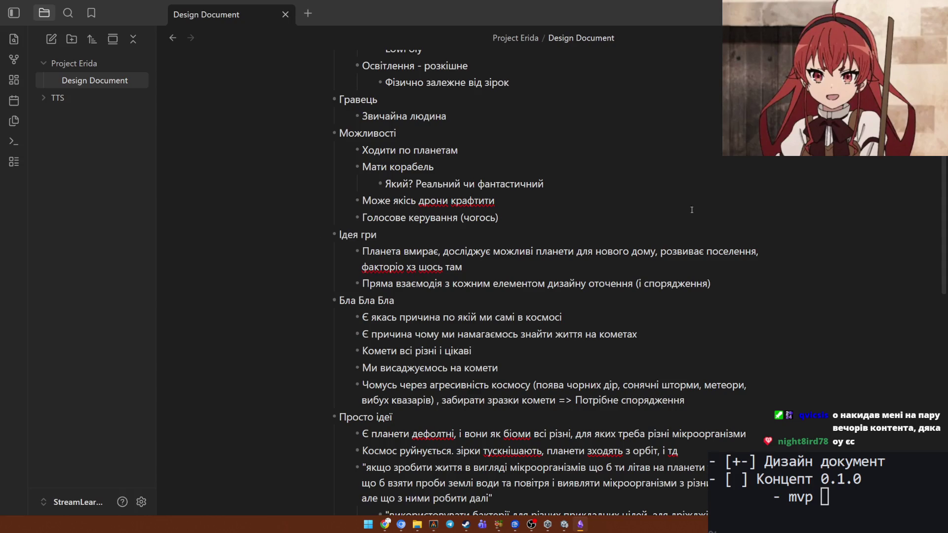
pyautogui.scroll(-5, 611, 229)
pyautogui.scroll(-5, 617, 235)
pyautogui.write('Спорядження і оточення 100% інтерактивніє')
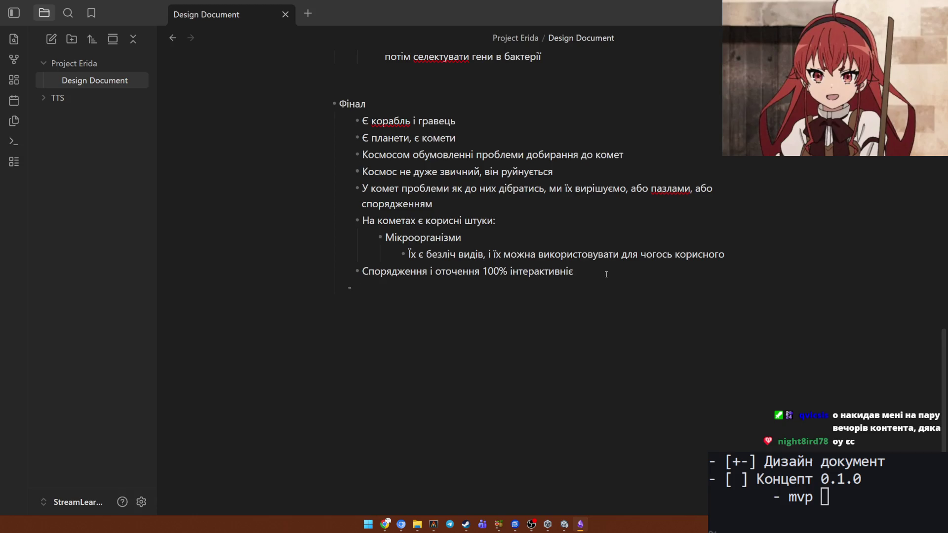
# Clean stray characters and mark 'Космос не дуже звичний, він руйнується' with a leading '?'.
pyautogui.press('BackSpace')
pyautogui.press('BackSpace')
pyautogui.press('BackSpace')
pyautogui.click(362, 171)
pyautogui.write('То')
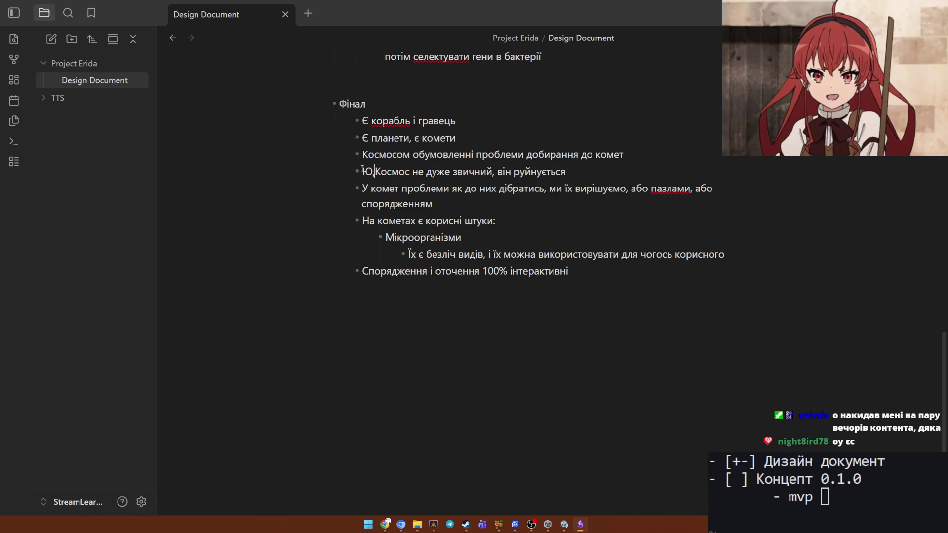
pyautogui.press('BackSpace')
pyautogui.press('BackSpace')
pyautogui.write('?')
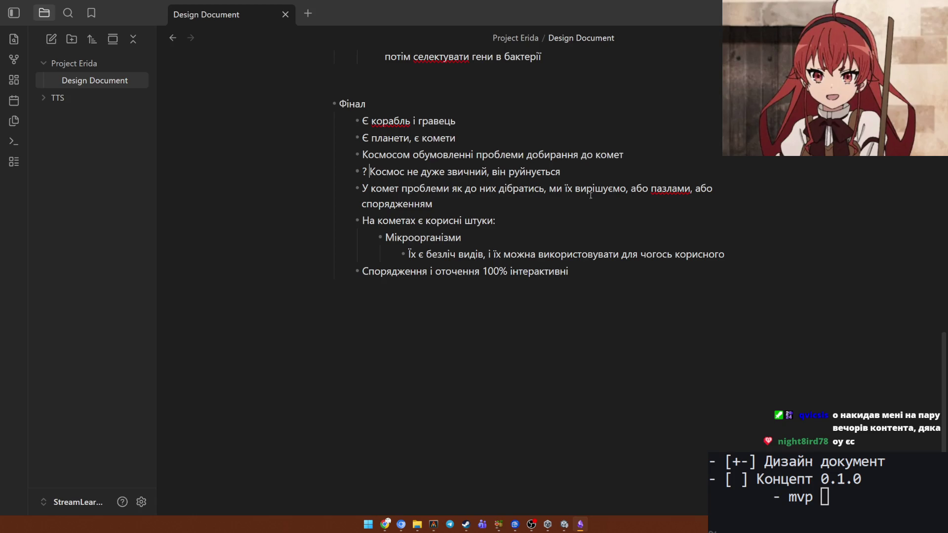
# Add a final bullet '? Кастомізація корабля' to the Фінал section.
pyautogui.click(587, 270)
pyautogui.write('?')
pyautogui.write('Ка')
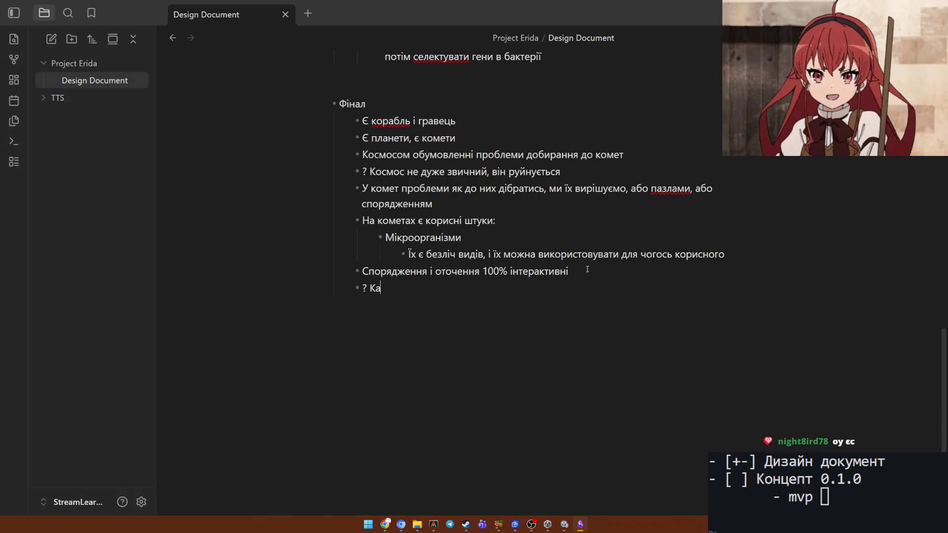
pyautogui.write('стомізаці')
pyautogui.write('я кори')
pyautogui.press('BackSpace')
pyautogui.write('абля')
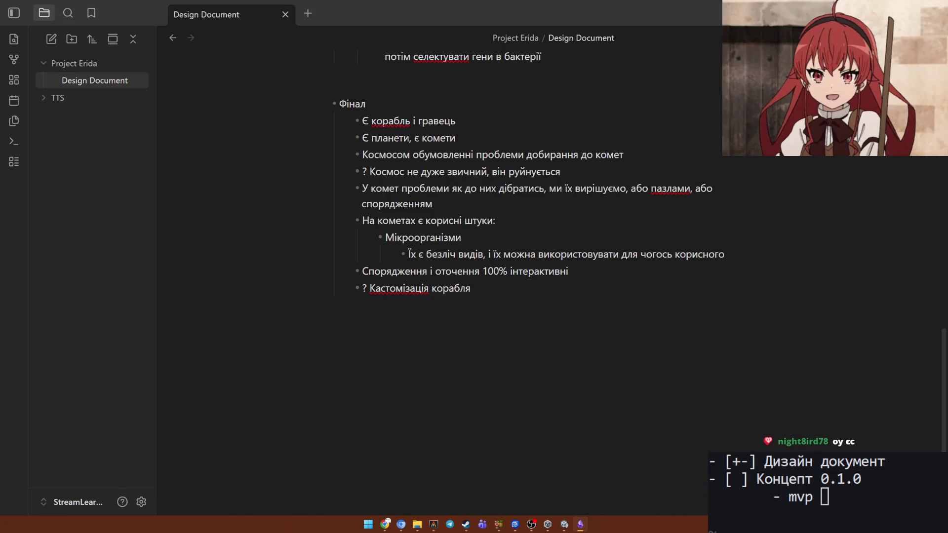
pyautogui.hotkey('alt', 'Tab')
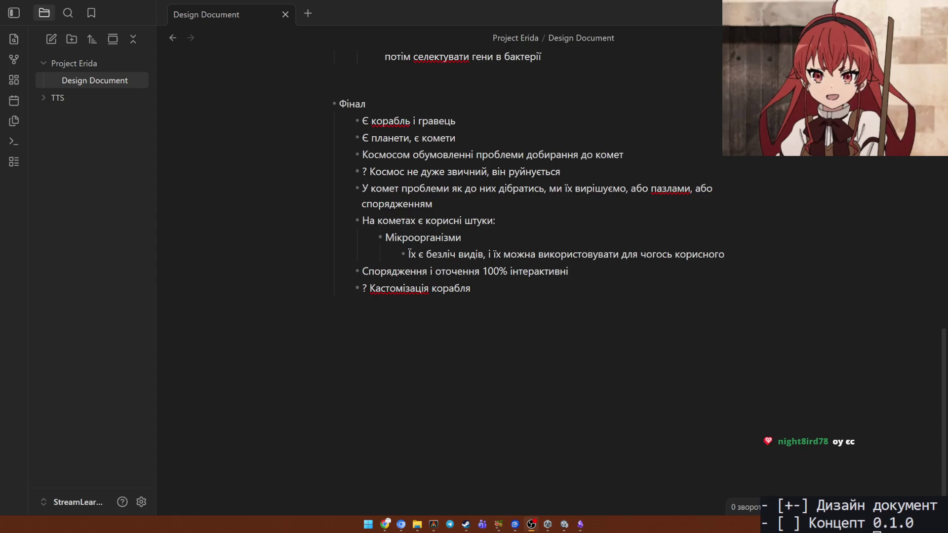
# Return focus to the note editor at the end of the '? Кастомізація корабля' bullet.
pyautogui.click(541, 314)
pyautogui.scroll(3, 540, 313)
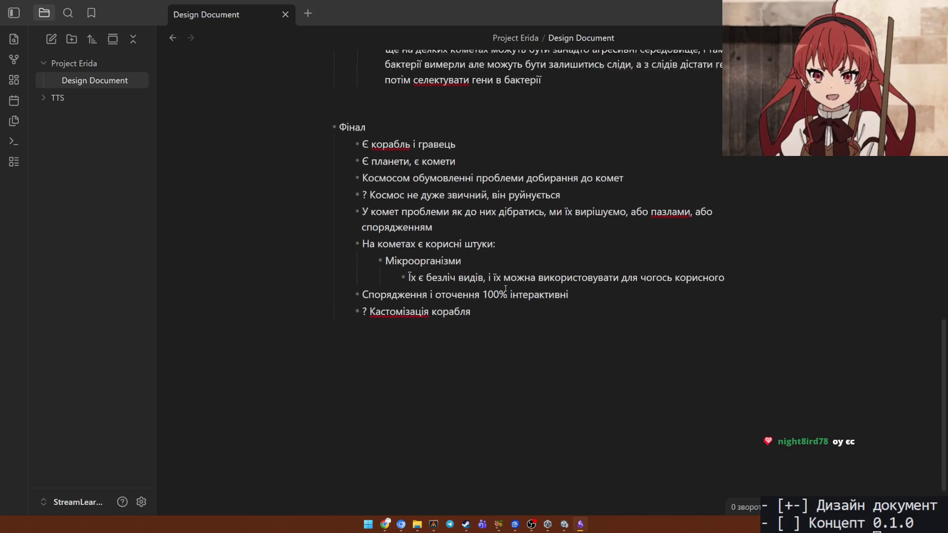
pyautogui.scroll(5, 519, 303)
pyautogui.scroll(5, 489, 288)
pyautogui.scroll(1, 489, 288)
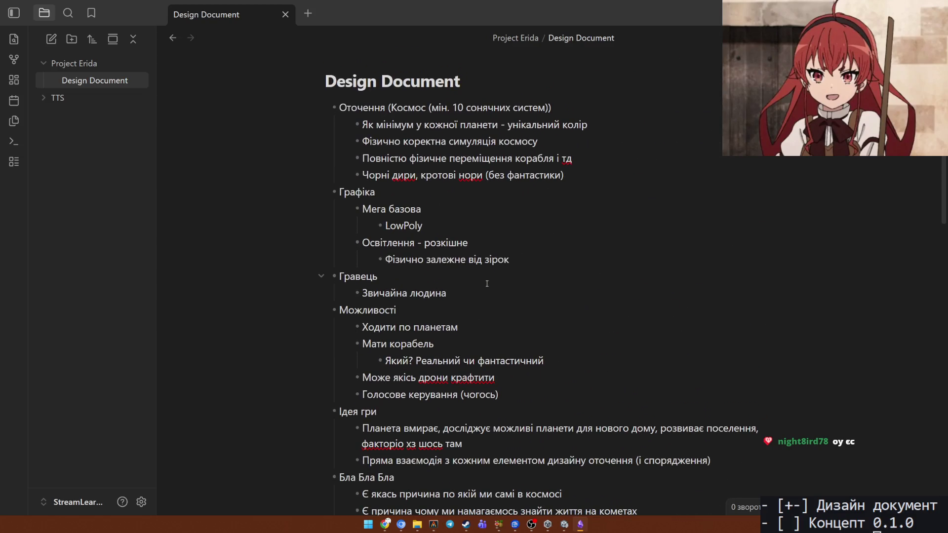
pyautogui.scroll(-5, 487, 284)
pyautogui.scroll(-10, 487, 284)
pyautogui.scroll(-1, 485, 289)
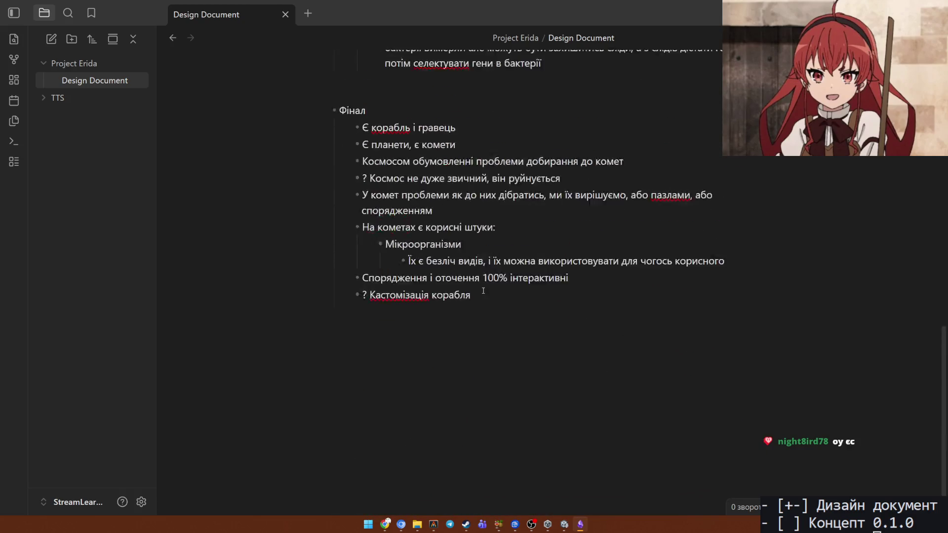
pyautogui.scroll(10, 485, 287)
pyautogui.scroll(5, 484, 287)
pyautogui.scroll(-6, 481, 310)
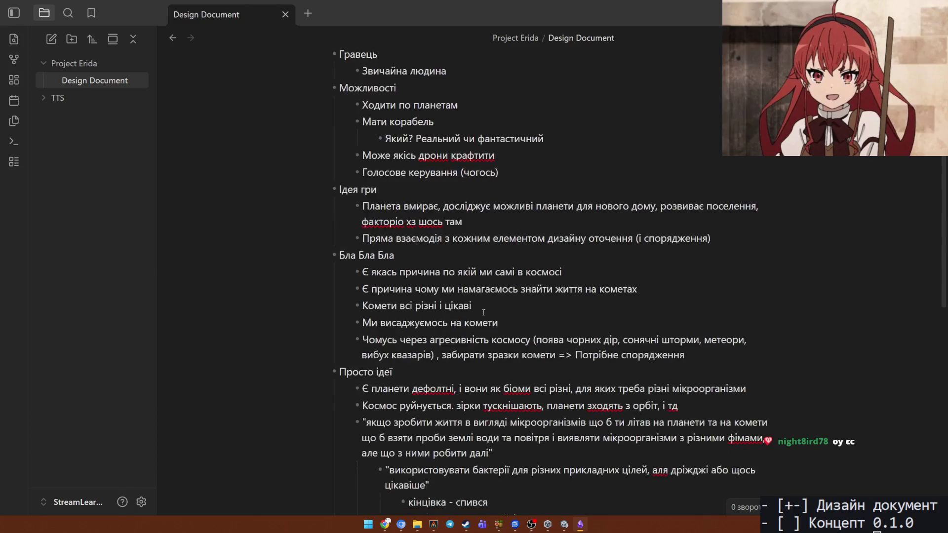
pyautogui.scroll(-5, 483, 311)
pyautogui.scroll(-4, 484, 311)
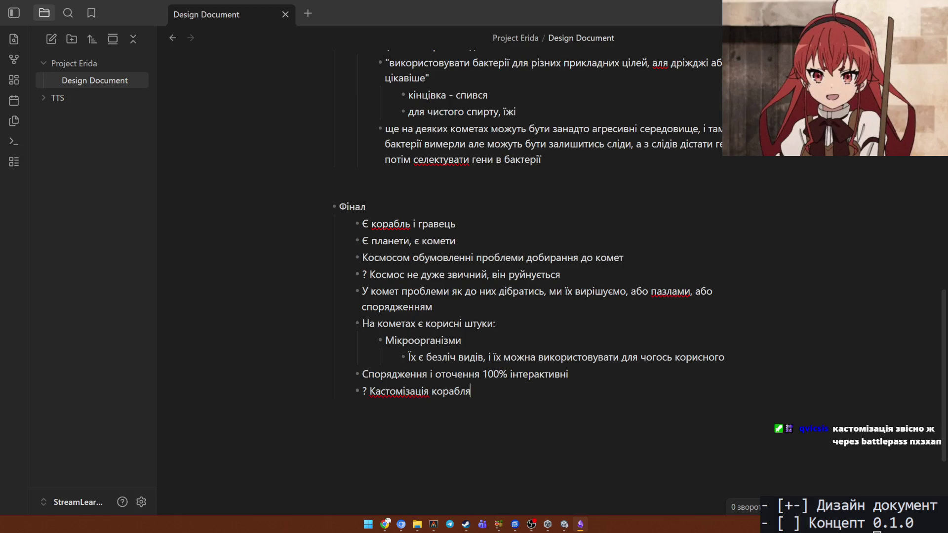
pyautogui.scroll(4, 527, 297)
pyautogui.scroll(5, 526, 296)
pyautogui.scroll(-2, 526, 297)
pyautogui.scroll(-6, 526, 296)
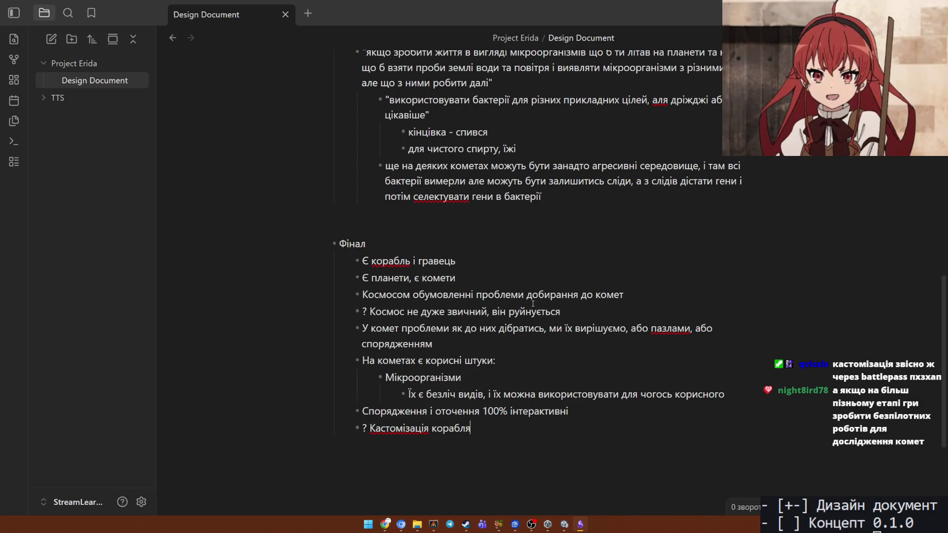
# Add a '? Безпілотні дрони' bullet under ship customization, aligned with its sibling bullets.
pyautogui.press('Return')
pyautogui.write('? ')
pyautogui.write('Б')
pyautogui.write('ез')
pyautogui.write('пол')
pyautogui.press('BackSpace')
pyautogui.press('BackSpace')
pyautogui.write('іл')
pyautogui.write('отні дрон')
pyautogui.write('и')
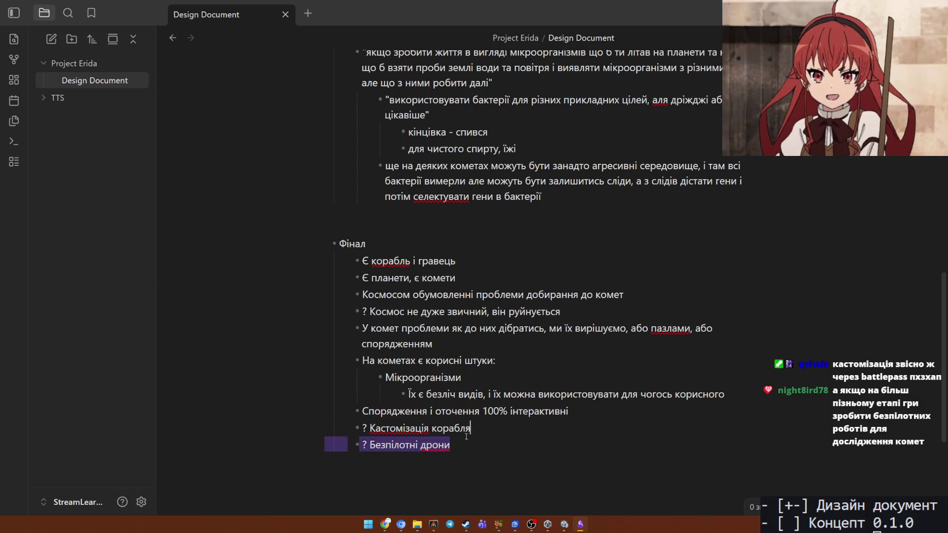
pyautogui.moveTo(470, 446); pyautogui.dragTo(336, 450)
pyautogui.hotkey('shift', 'Tab')
pyautogui.click(442, 449)
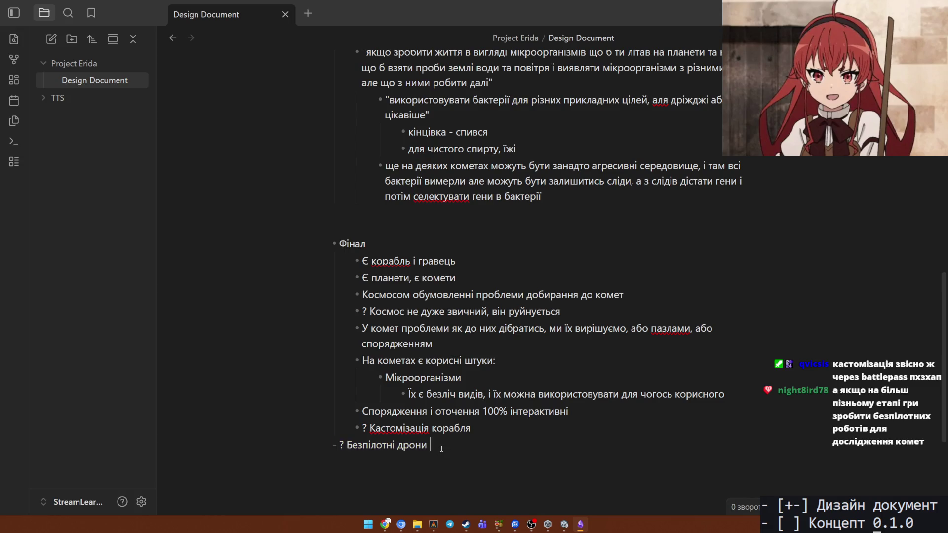
pyautogui.press('Tab')
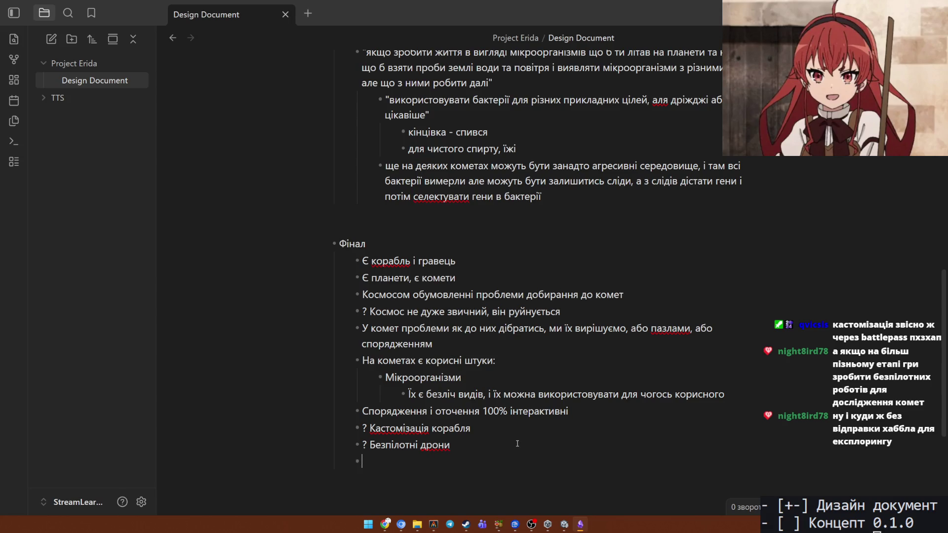
pyautogui.write('? ')
pyautogui.write('Будуваня с')
# Write the bullet '? Будування якихось споруд/кораблів/чогось для покращення сканування/дослідження космосу'.
pyautogui.press('BackSpace')
pyautogui.press('BackSpace')
pyautogui.press('BackSpace')
pyautogui.write('ня яких')
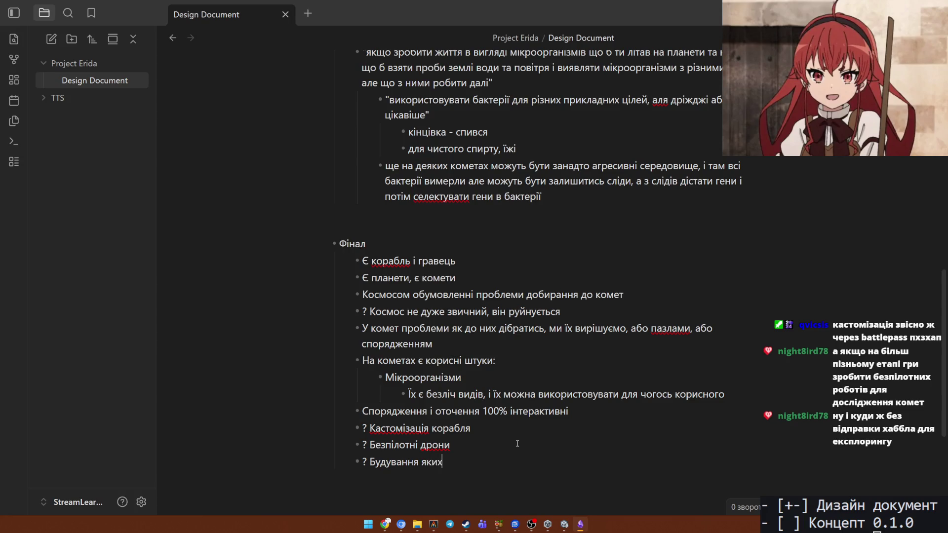
pyautogui.write('ось с')
pyautogui.write('поруд/')
pyautogui.write('корб')
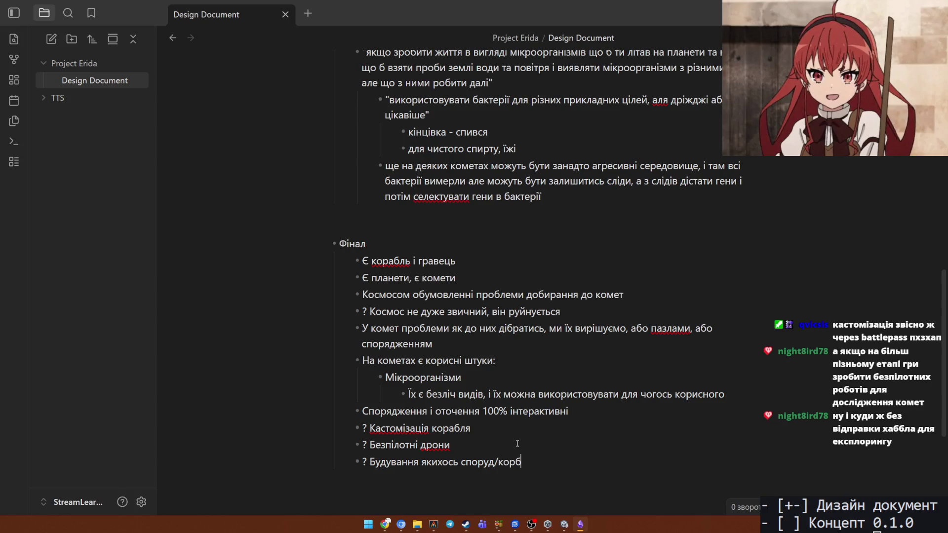
pyautogui.press('BackSpace')
pyautogui.write('аблів')
pyautogui.write('/')
pyautogui.write('хі')
pyautogui.press('BackSpace')
pyautogui.write('чогось к')
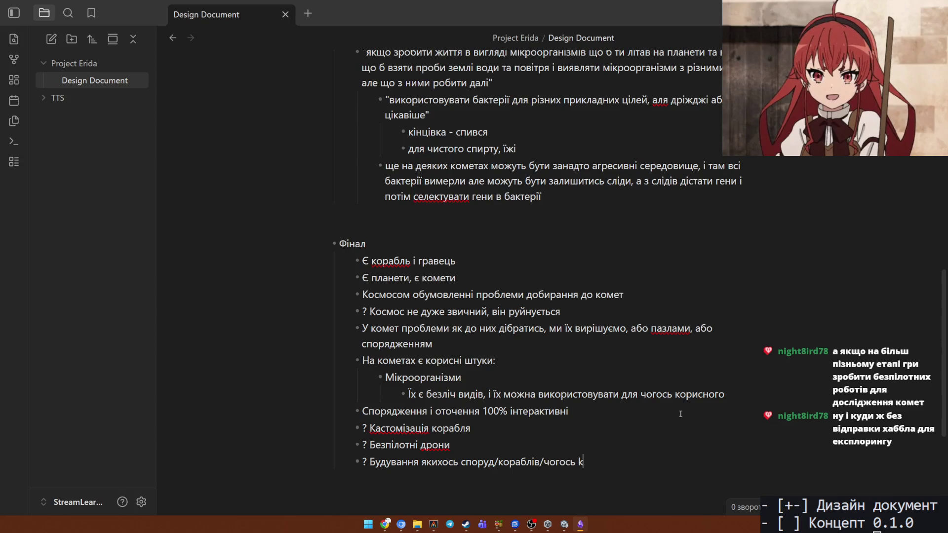
pyautogui.press('BackSpace')
pyautogui.write('д')
pyautogui.press('BackSpace')
pyautogui.write('дл')
pyautogui.write('я покращен')
pyautogui.write('ня скануване')
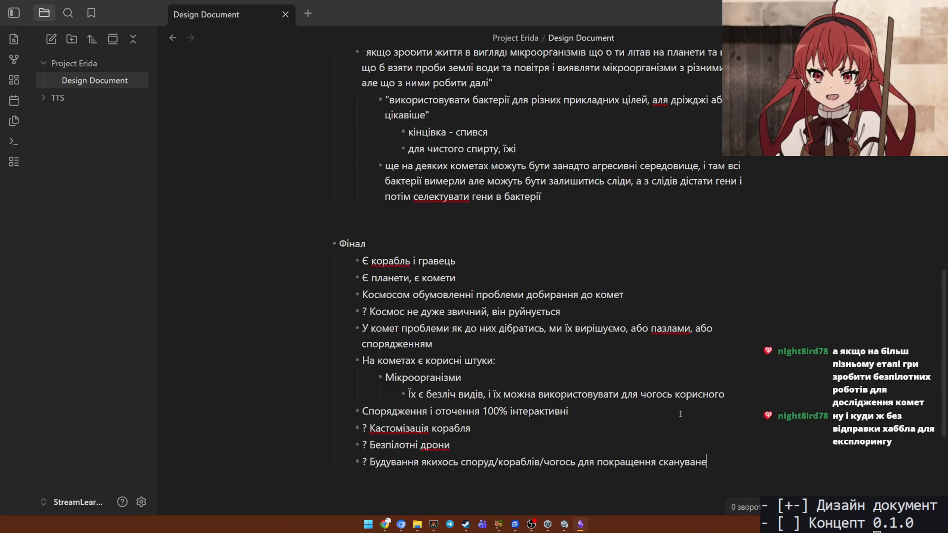
pyautogui.press('BackSpace')
pyautogui.write('ня/')
pyautogui.write('дослі')
pyautogui.write('дження кос')
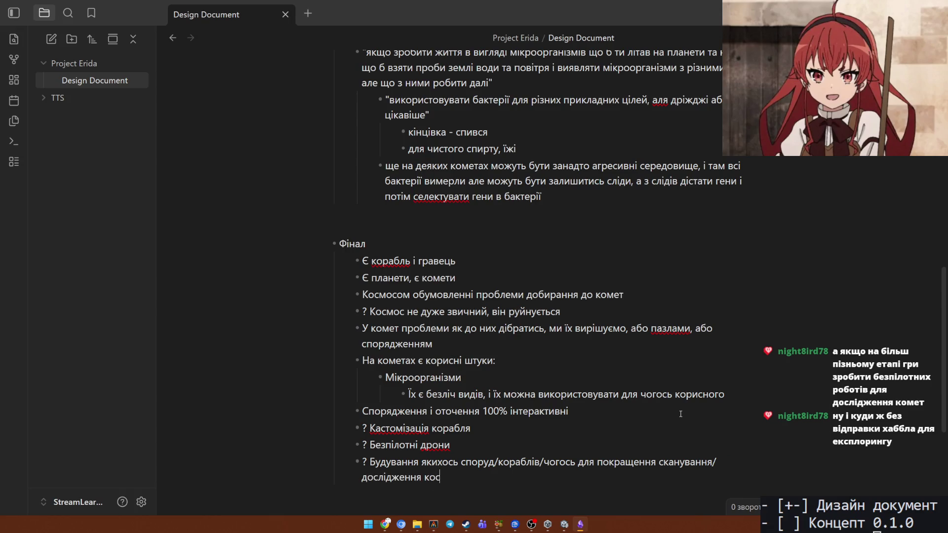
pyautogui.write('мосу')
# Replace 'покращення' with 'полегшення' in the building bullet.
pyautogui.doubleClick(618, 458)
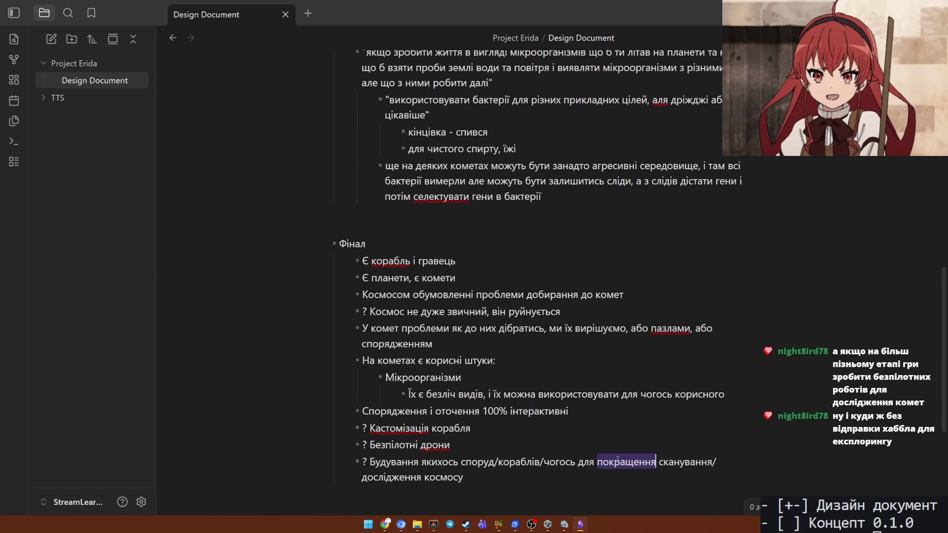
pyautogui.write('полегше')
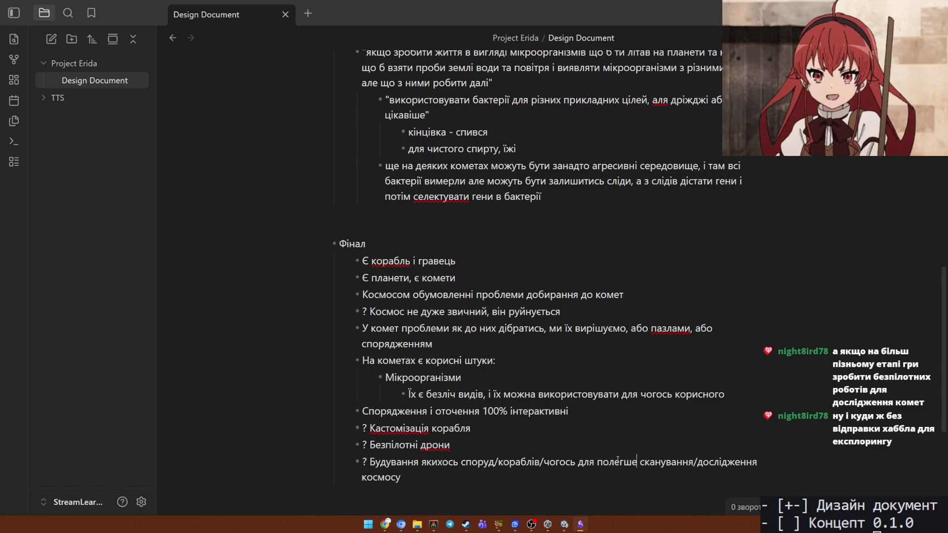
pyautogui.write('ння')
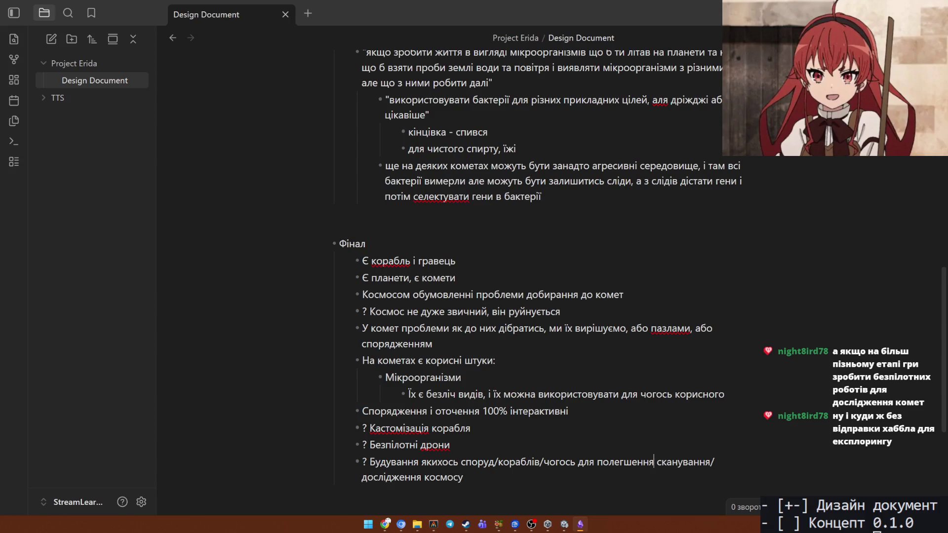
pyautogui.scroll(-2, 668, 334)
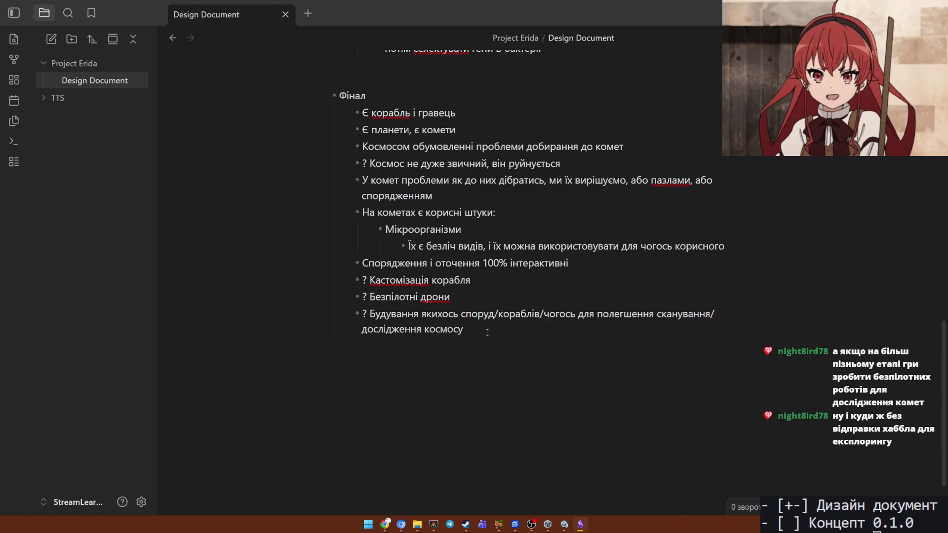
pyautogui.moveTo(487, 332); pyautogui.dragTo(334, 96)
pyautogui.click(499, 263)
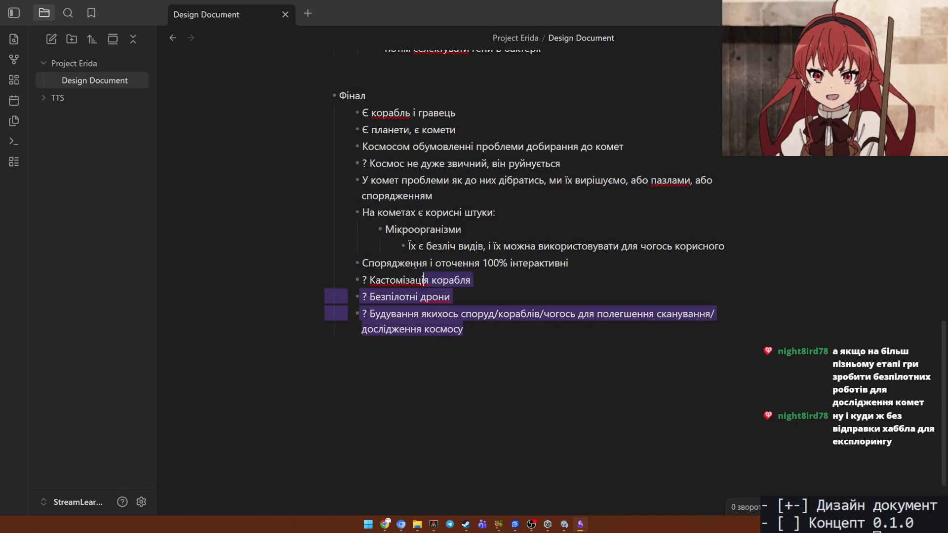
pyautogui.moveTo(508, 324); pyautogui.dragTo(385, 52)
pyautogui.click(451, 395)
pyautogui.moveTo(522, 430); pyautogui.dragTo(335, 427)
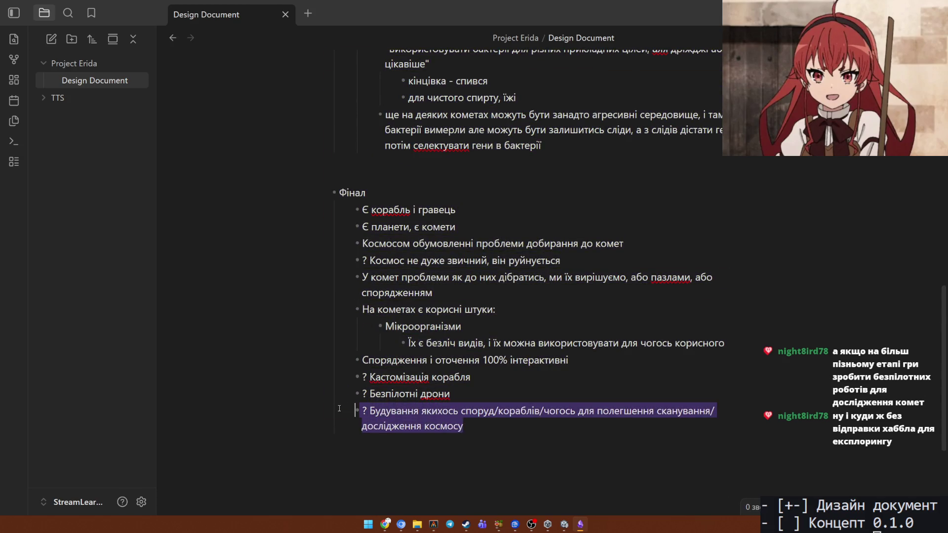
pyautogui.moveTo(334, 427); pyautogui.dragTo(323, 412)
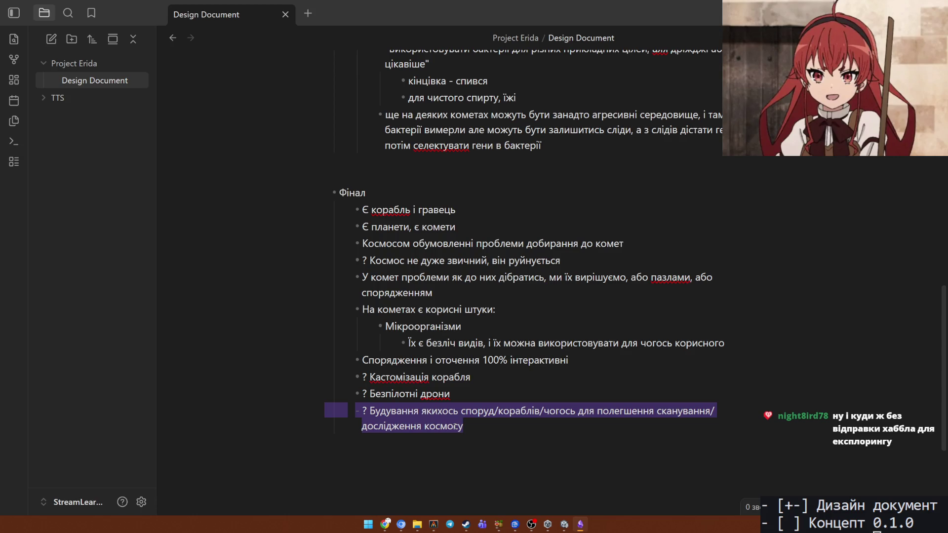
pyautogui.click(517, 413)
pyautogui.moveTo(464, 427)
pyautogui.mouseDown()
pyautogui.moveTo(358, 411)
pyautogui.moveTo(263, 417)
pyautogui.moveTo(435, 426)
pyautogui.moveTo(260, 412)
pyautogui.mouseUp()
pyautogui.click(324, 407)
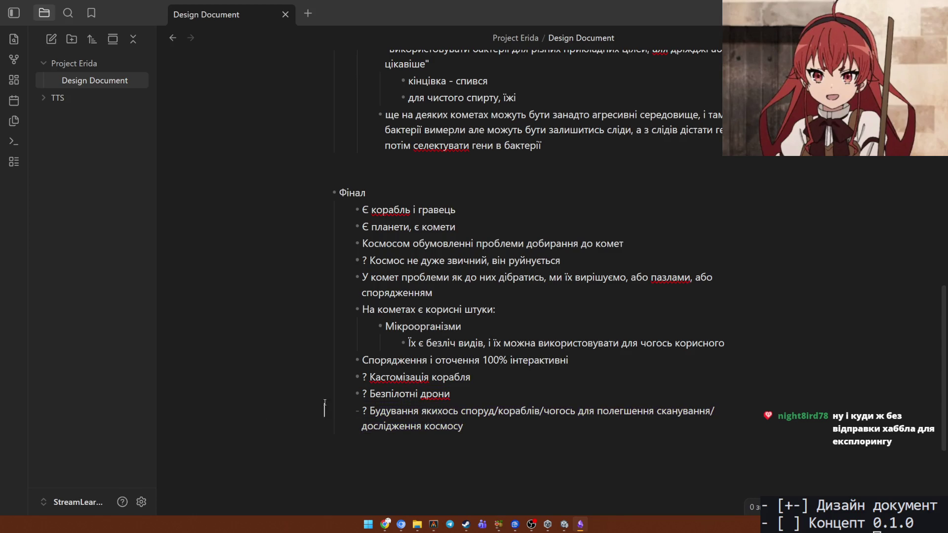
pyautogui.moveTo(325, 408); pyautogui.dragTo(282, 396)
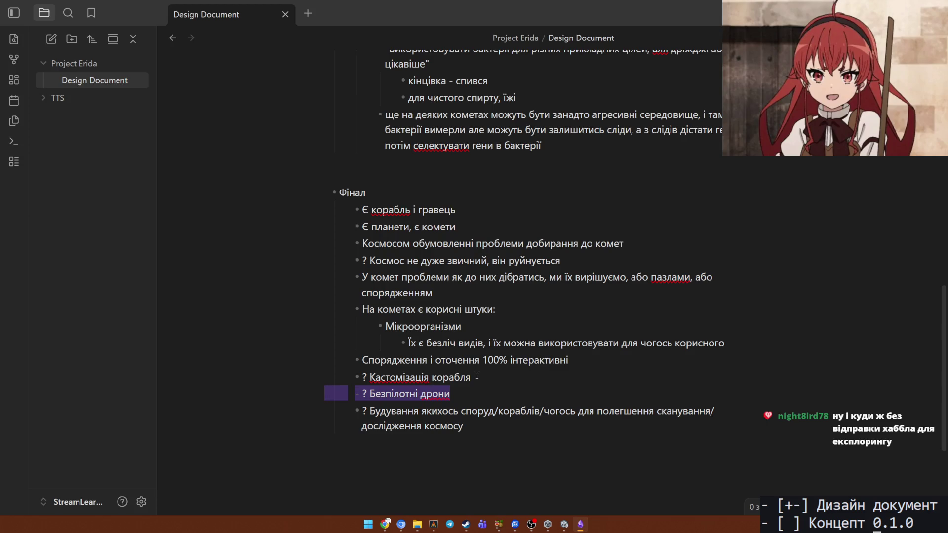
pyautogui.tripleClick(471, 425)
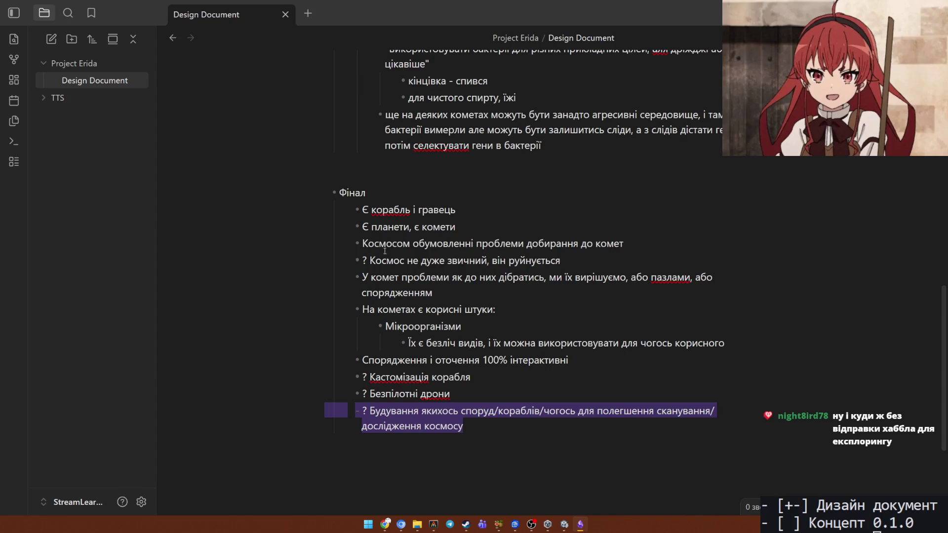
pyautogui.moveTo(364, 278)
pyautogui.mouseDown()
pyautogui.moveTo(716, 343)
pyautogui.moveTo(309, 271)
pyautogui.mouseUp()
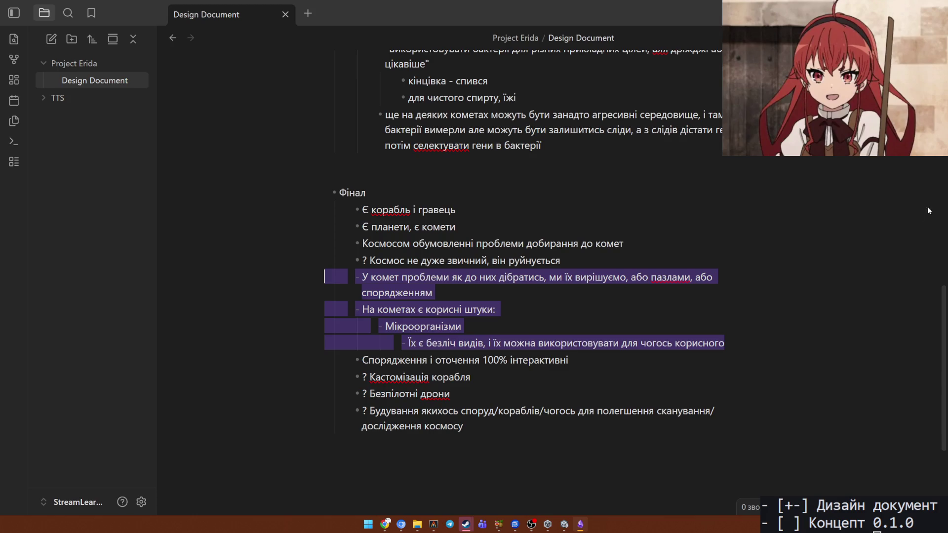
pyautogui.click(820, 309)
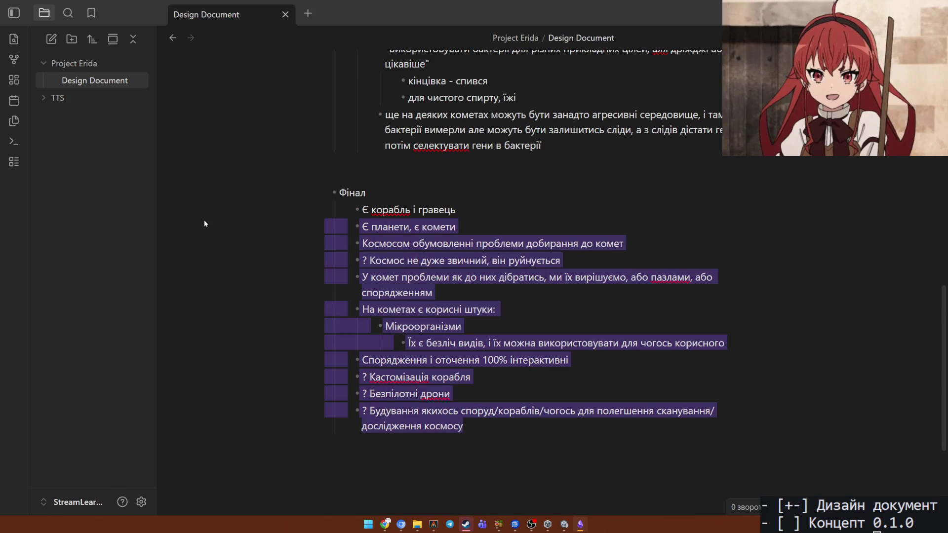
pyautogui.moveTo(474, 445); pyautogui.dragTo(384, 146)
pyautogui.click(484, 343)
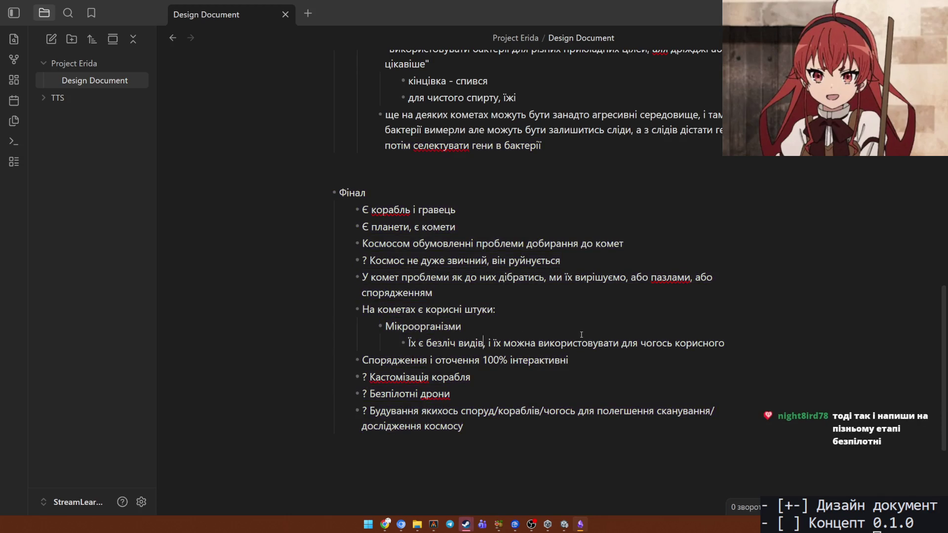
pyautogui.moveTo(367, 403)
pyautogui.mouseDown()
pyautogui.moveTo(451, 394)
pyautogui.moveTo(311, 401)
pyautogui.mouseUp()
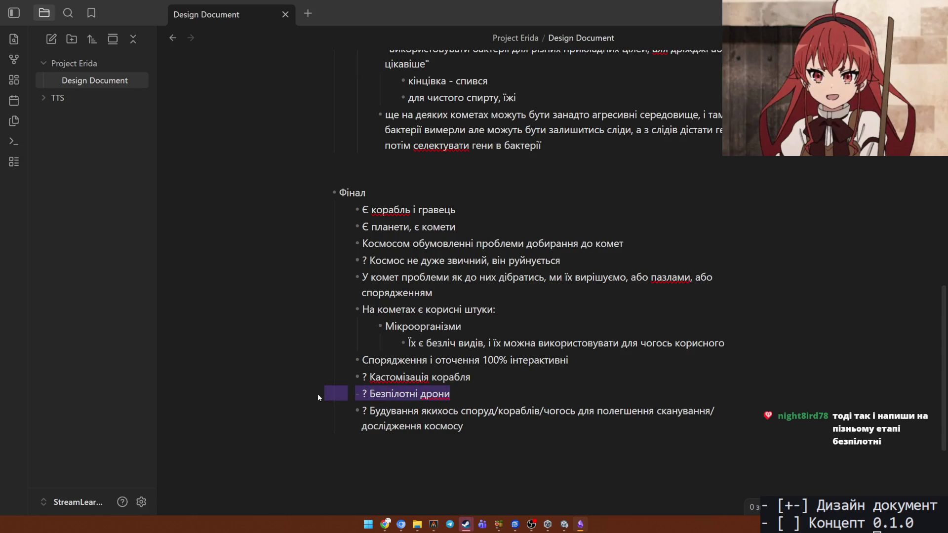
pyautogui.click(495, 392)
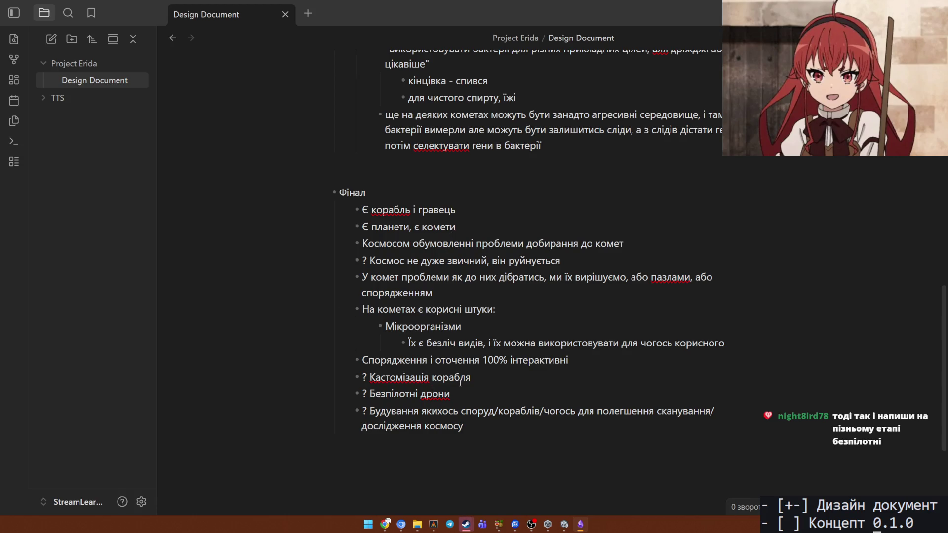
pyautogui.moveTo(460, 383); pyautogui.dragTo(321, 201)
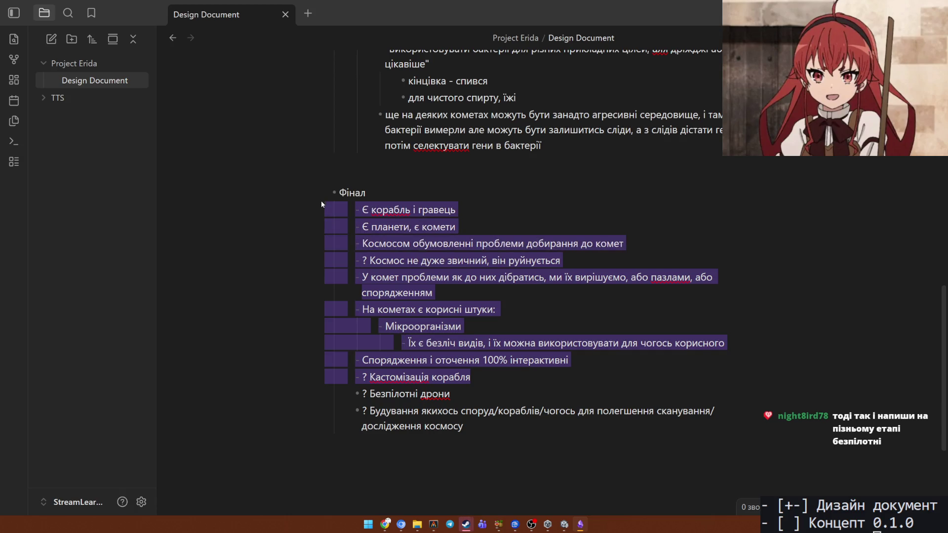
pyautogui.hotkey('ctrl', 'x')
pyautogui.hotkey('ctrl', 'v')
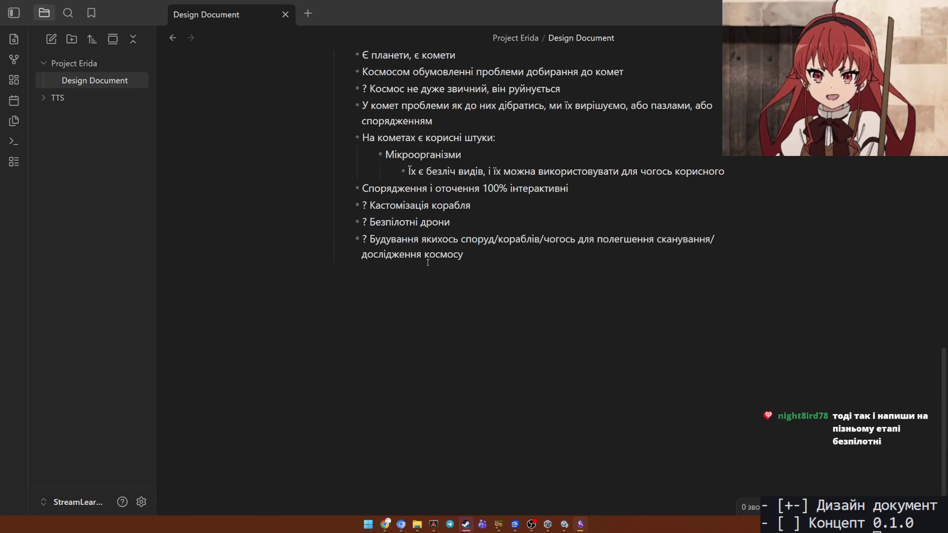
pyautogui.scroll(2, 490, 338)
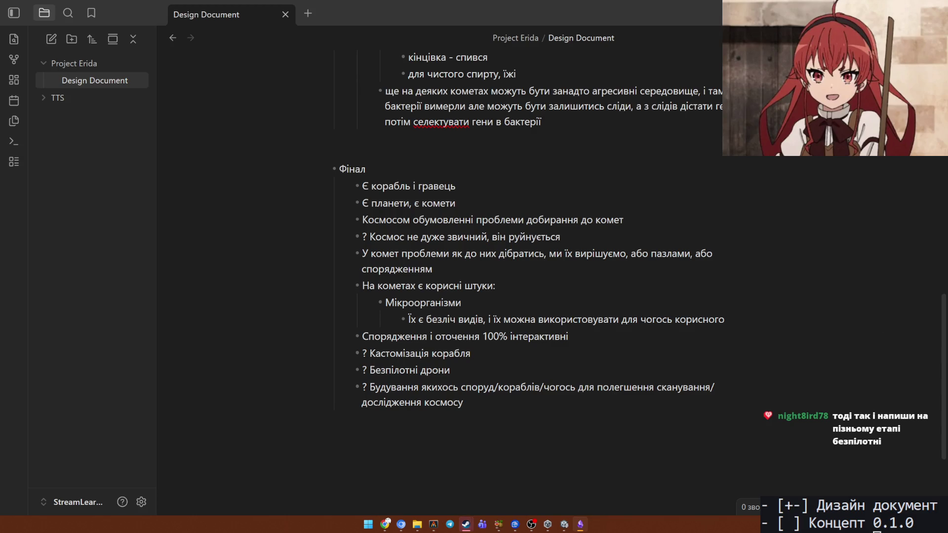